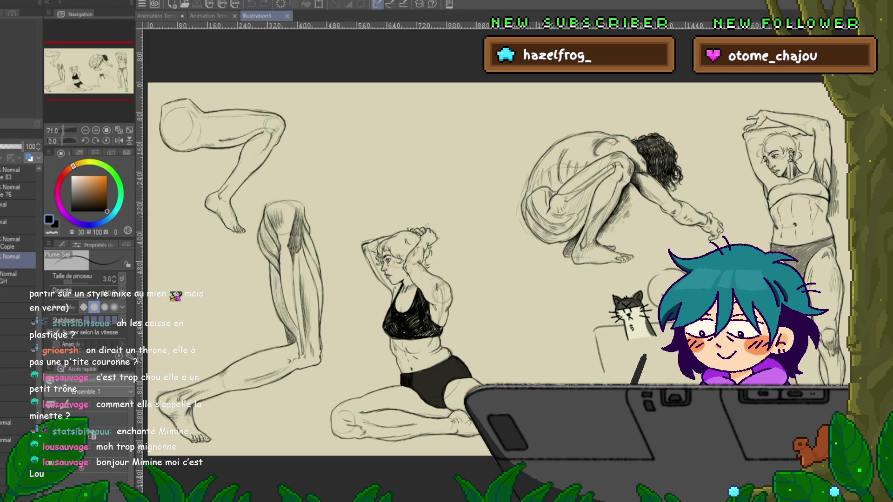
Pan and zoom in on the cat sketch near the page bottom, then delete its circle-and-box lines.
left_click_drag(630, 316, 348, 309)
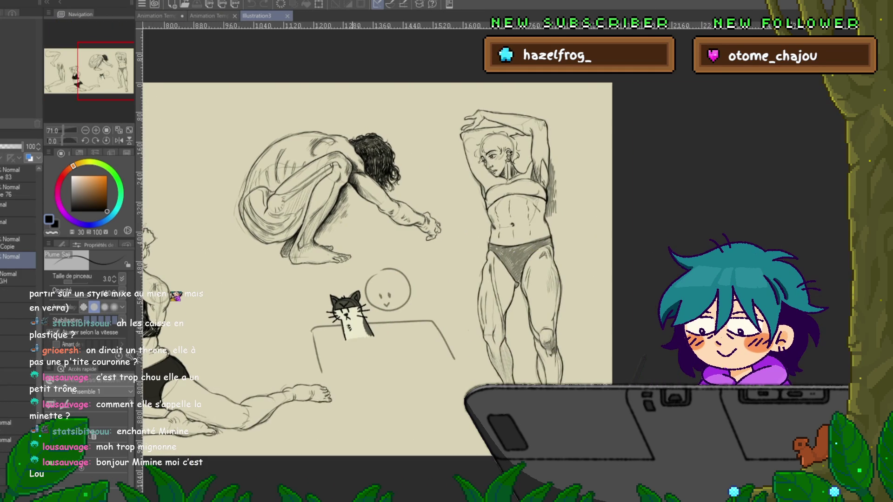
scroll(348, 309, "up", 2)
scroll(341, 337, "up", 2)
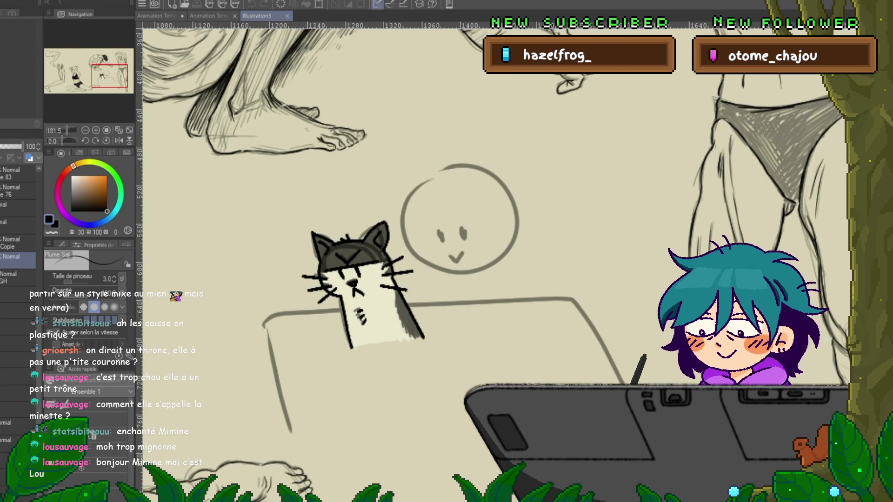
scroll(18, 302, "up", 5)
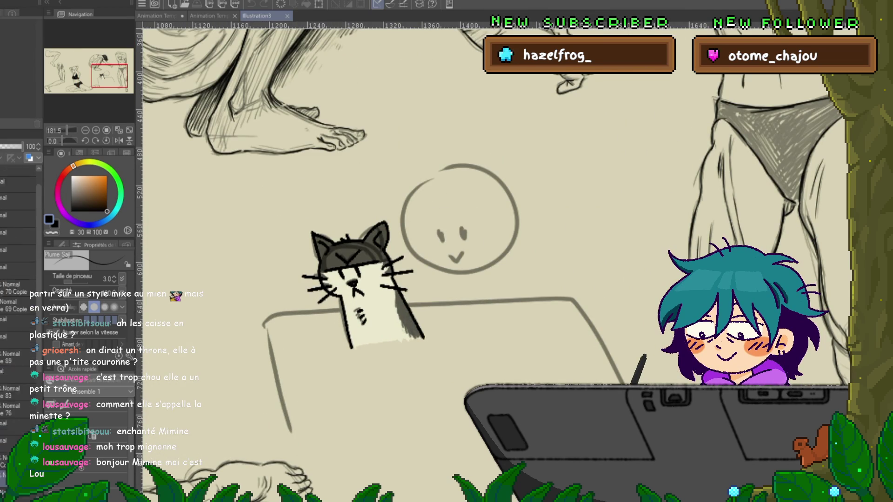
scroll(19, 372, "down", 1)
scroll(18, 372, "down", 1)
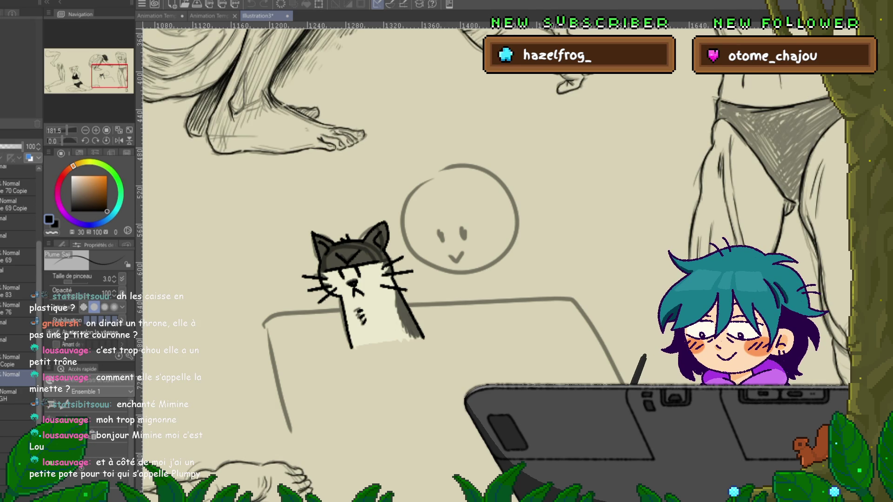
scroll(19, 279, "up", 5)
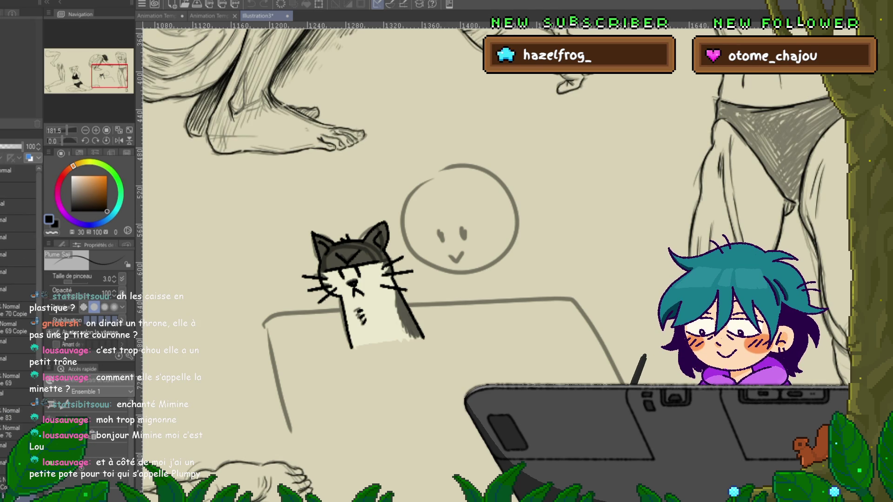
scroll(19, 279, "up", 2)
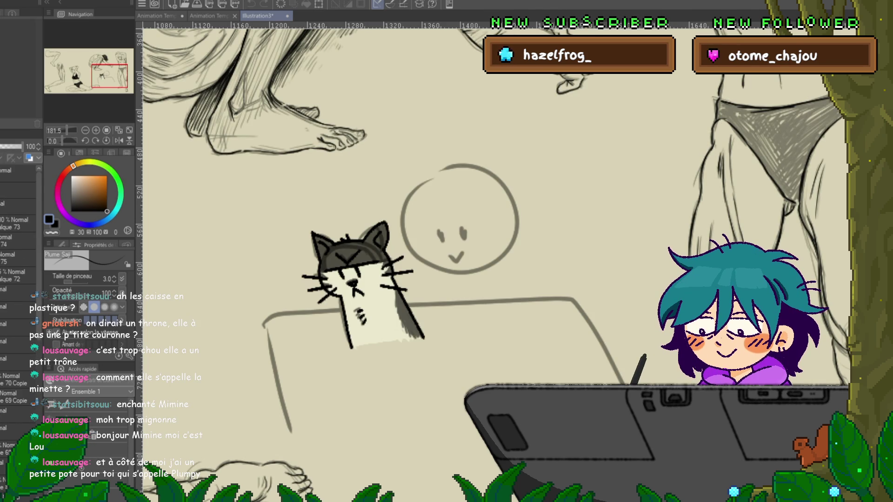
key("Delete")
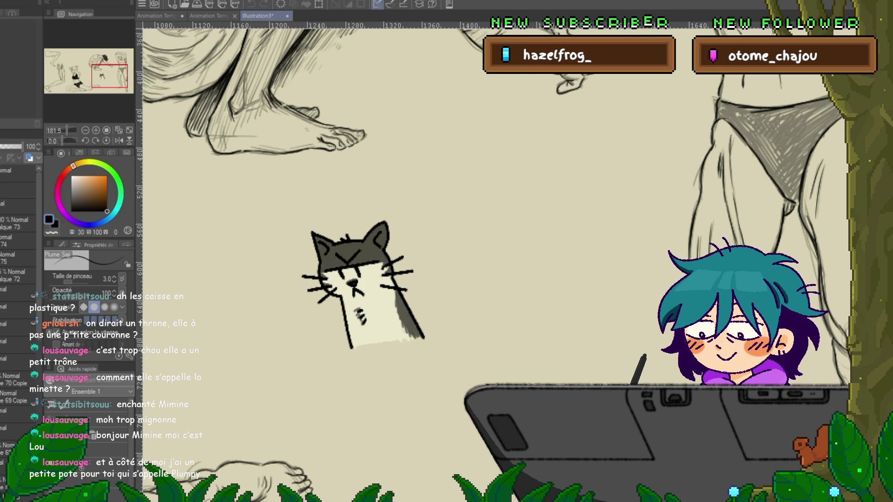
Hide the beige paper background layer.
scroll(19, 251, "up", 5)
left_click(14, 259)
left_click(5, 458)
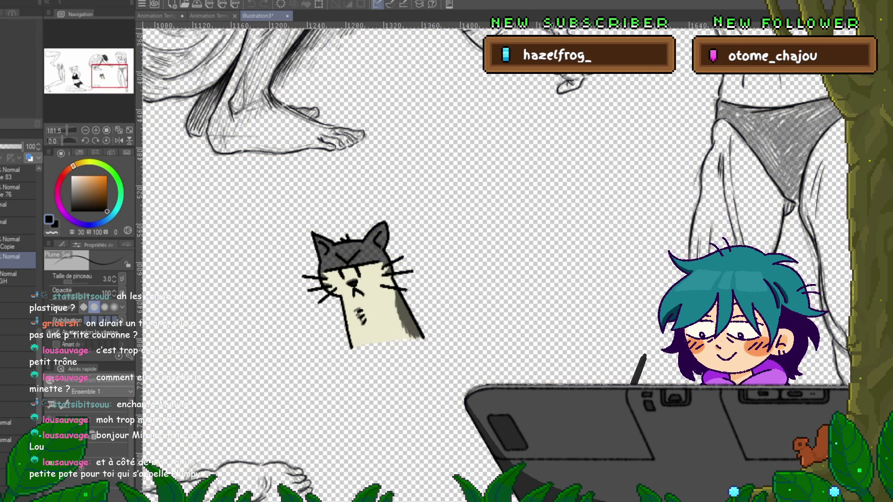
Set the cat's grey fill layer, Normal 74, to 100% opacity.
scroll(19, 279, "up", 5)
scroll(19, 232, "up", 4)
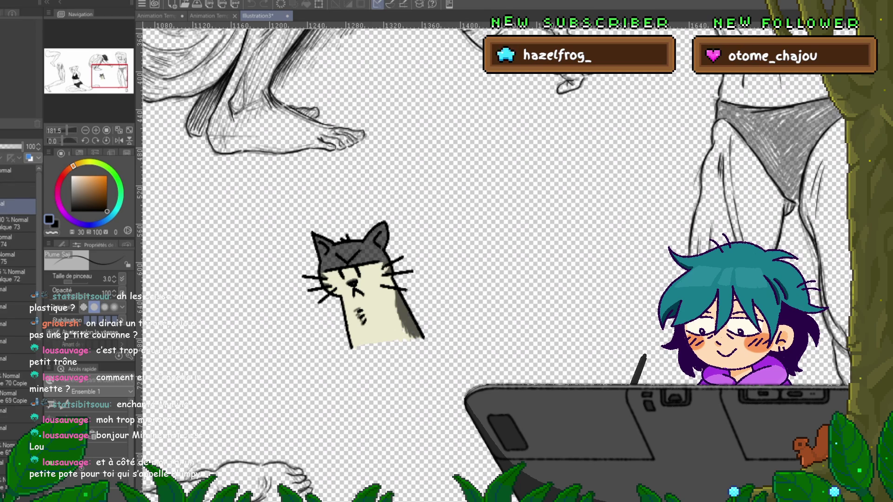
left_click(19, 258)
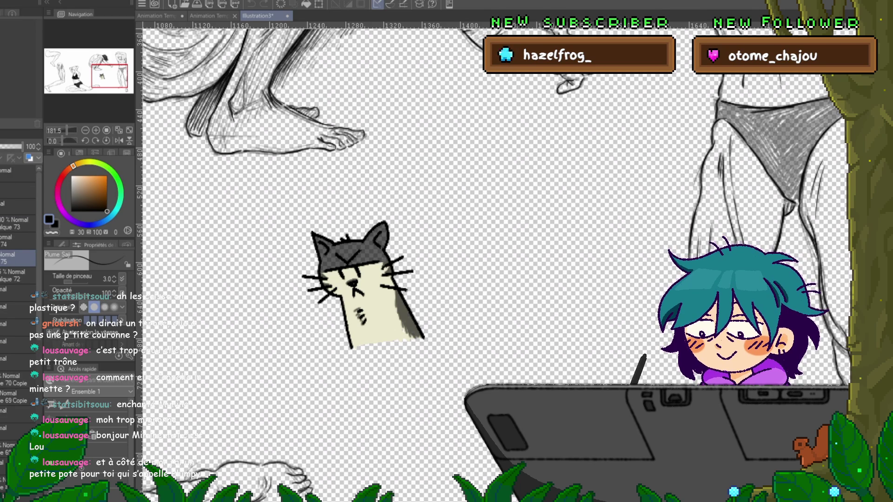
left_click(19, 241)
left_click_drag(14, 147, 22, 147)
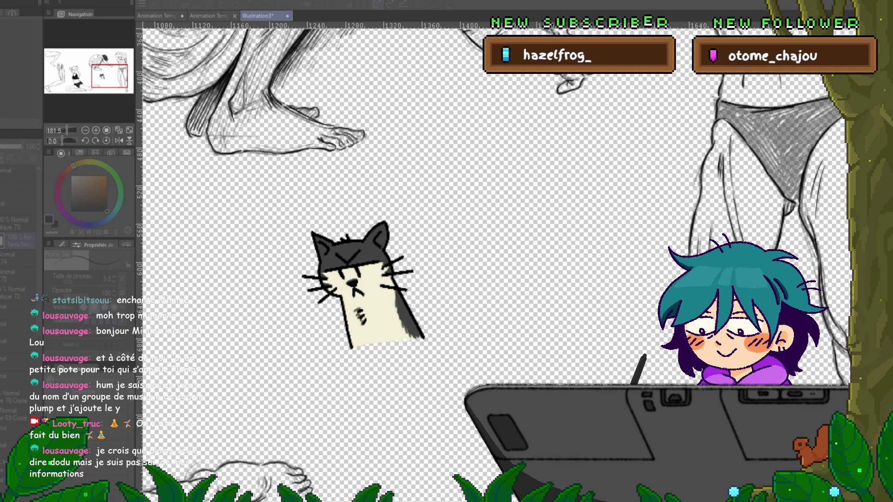
Apply the Hue/Saturation adjustment that keeps the cat's head grey.
key("Return")
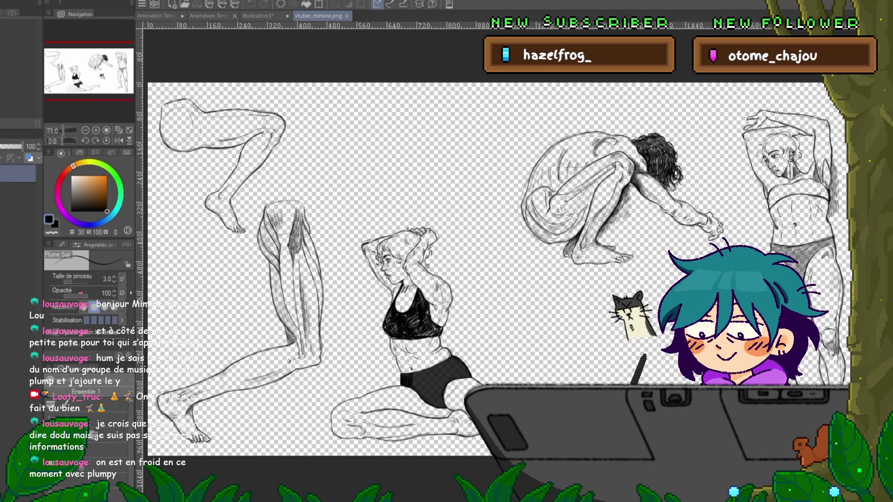
Crop the canvas tight around the cat by pulling in all four edges.
key("ctrl+t")
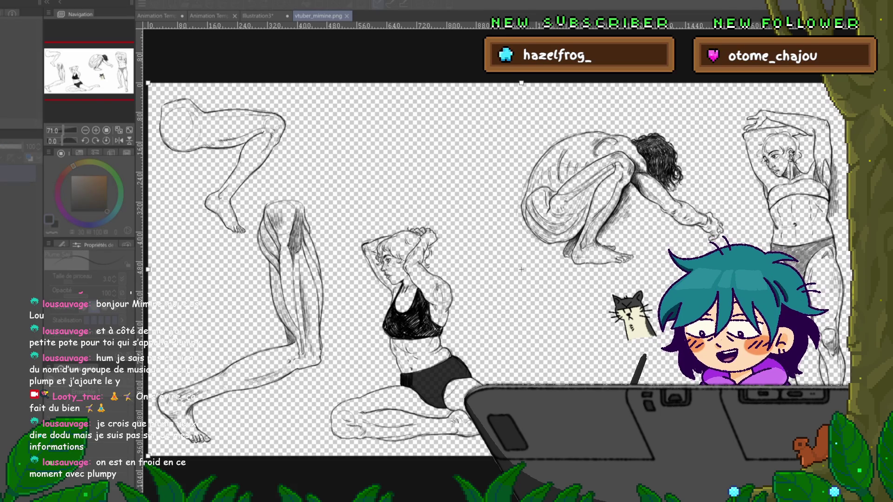
left_click_drag(148, 269, 597, 269)
left_click_drag(891, 268, 672, 269)
left_click_drag(634, 82, 634, 280)
left_click_drag(635, 456, 635, 352)
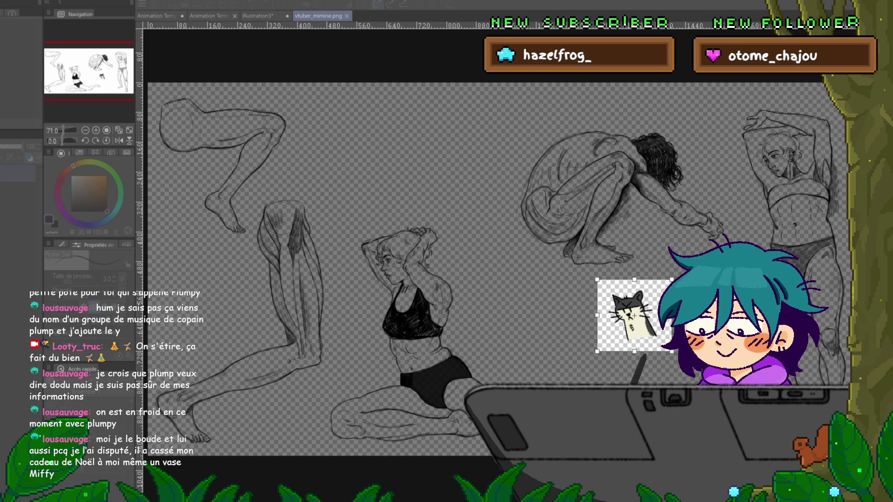
key("Return")
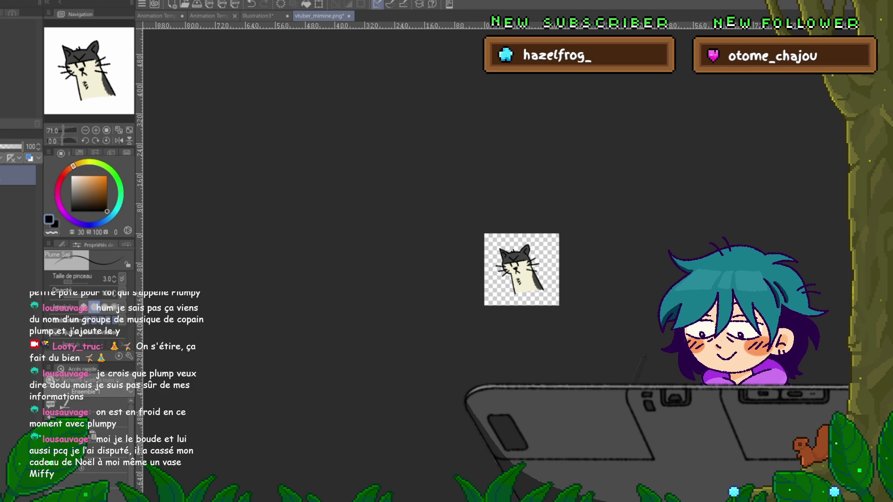
Save the cropped cat image and close the Illustration3 document.
key("ctrl+s")
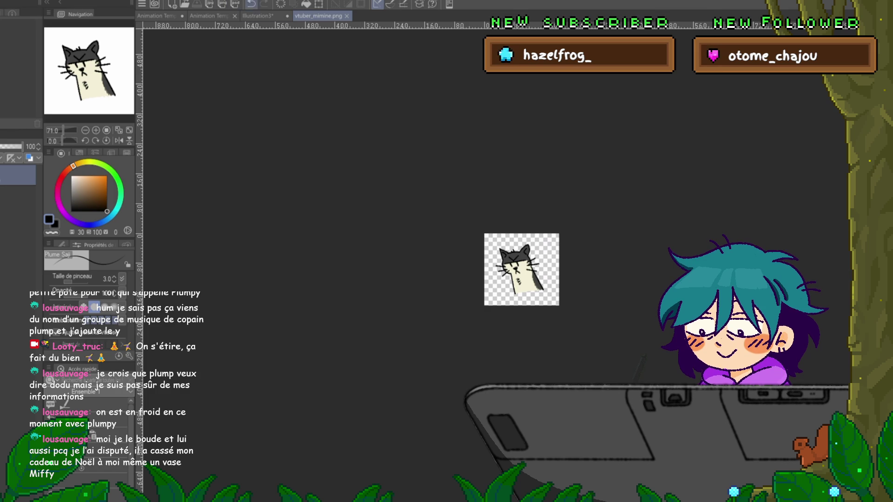
left_click(258, 15)
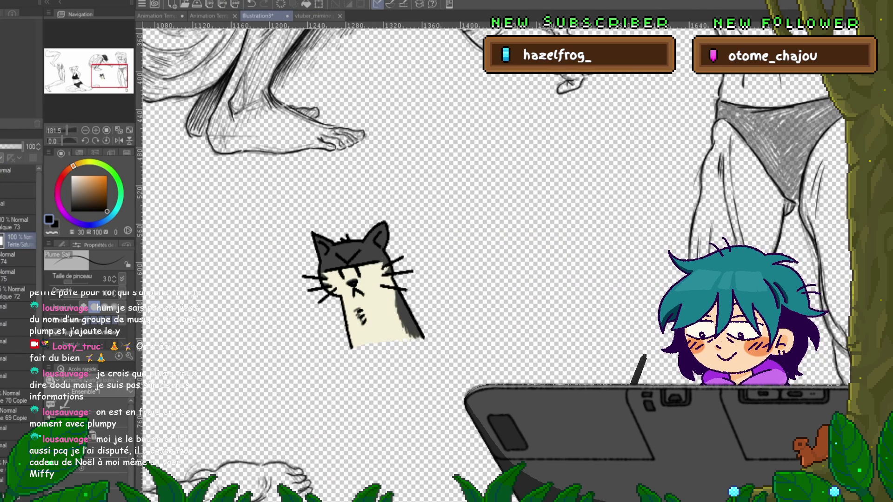
key("ctrl+w")
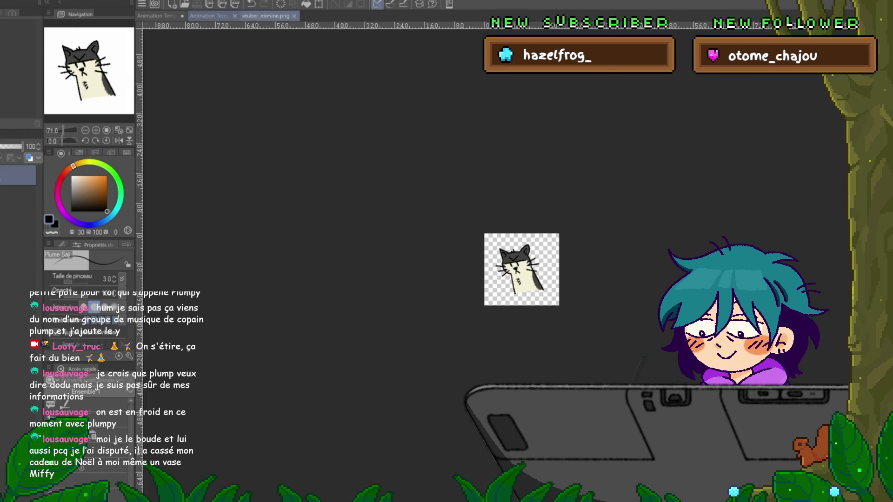
Close vtuber_mimine.png and return to the hirayasumi animation template.
left_click(214, 15)
left_click(307, 16)
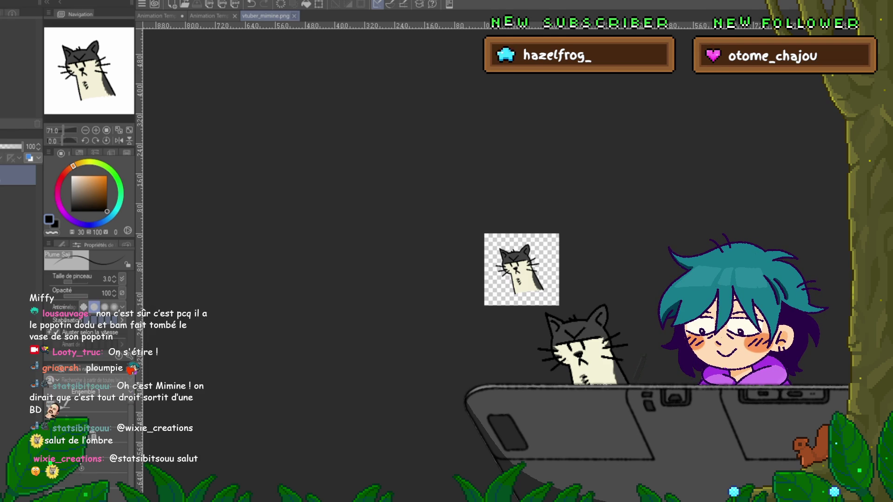
key("ctrl+w")
key("ctrl+Tab")
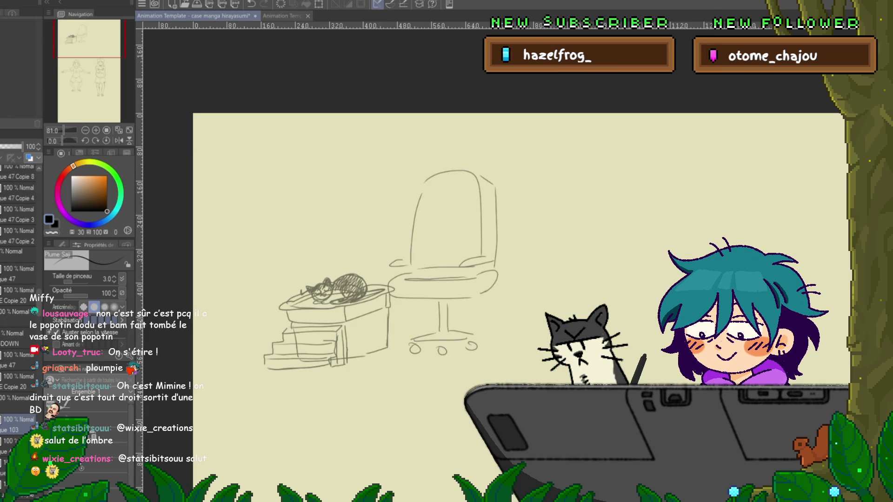
Delete the desk, cat and chair sketch from its layer.
key("Delete")
key("Delete")
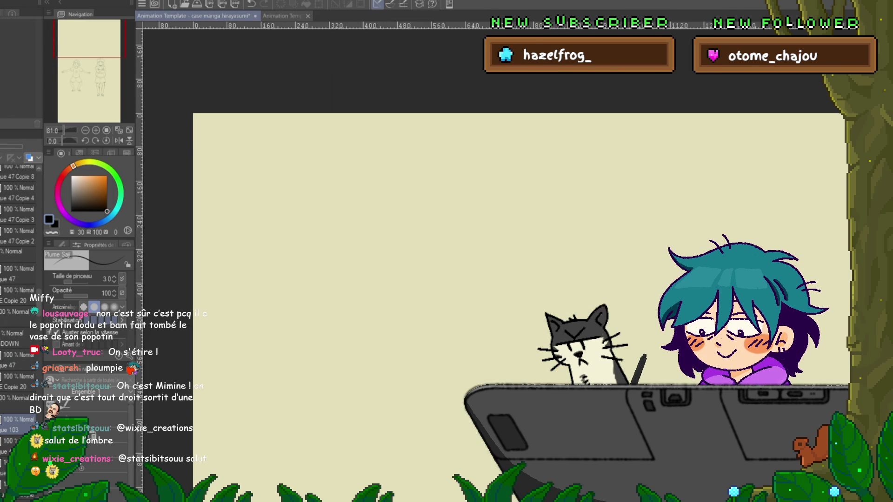
key("ctrl+z")
key("ctrl+z")
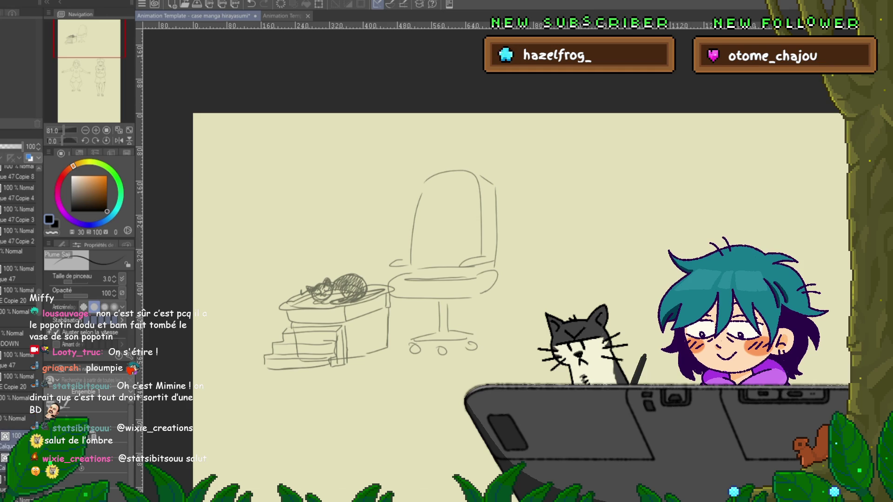
left_click(14, 418)
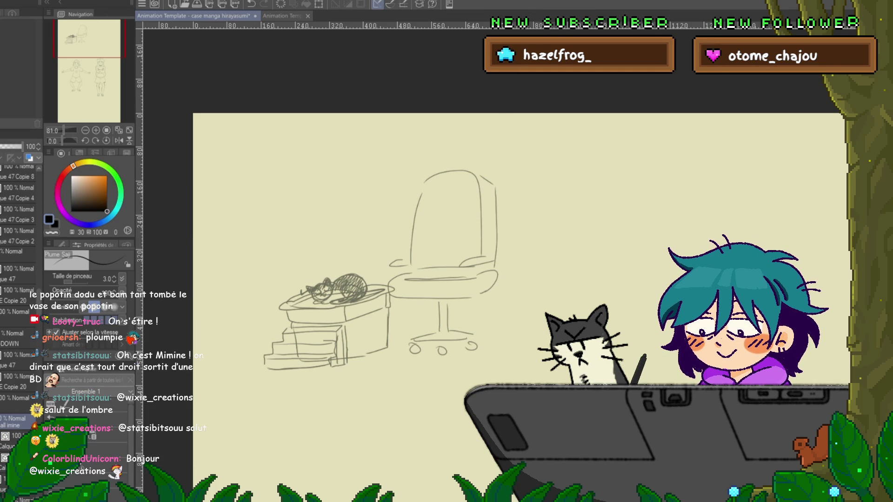
key("Delete")
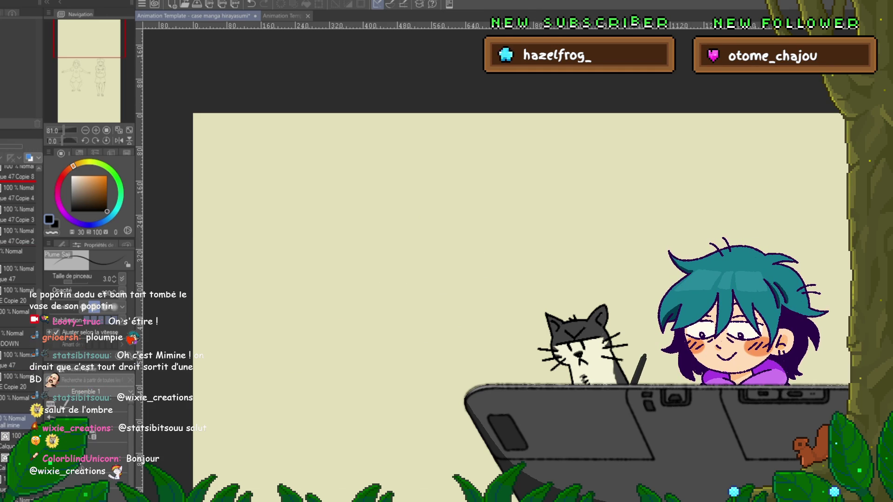
Scroll the layers and canvas until both T-posed character sketches are visible.
scroll(19, 279, "up", 3)
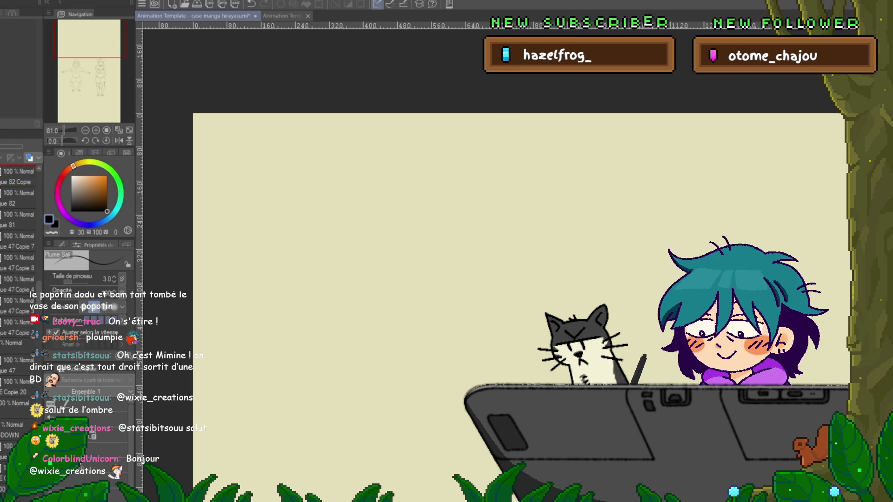
scroll(18, 279, "up", 5)
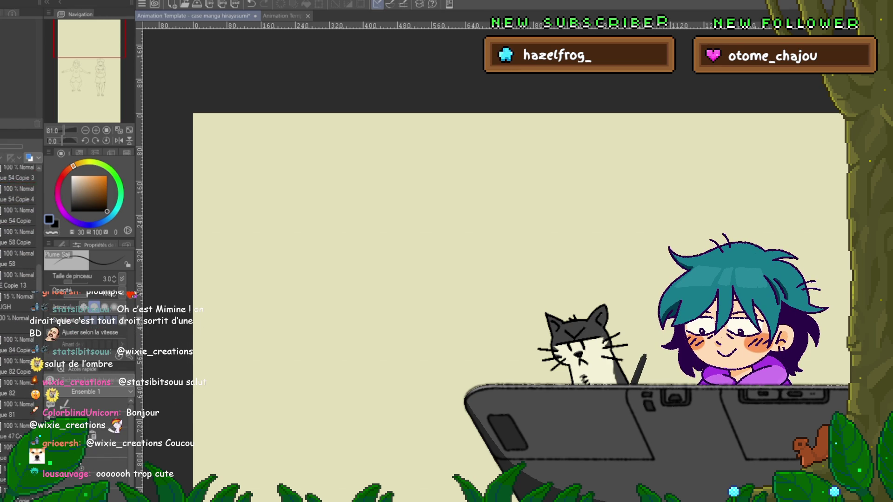
scroll(19, 279, "up", 3)
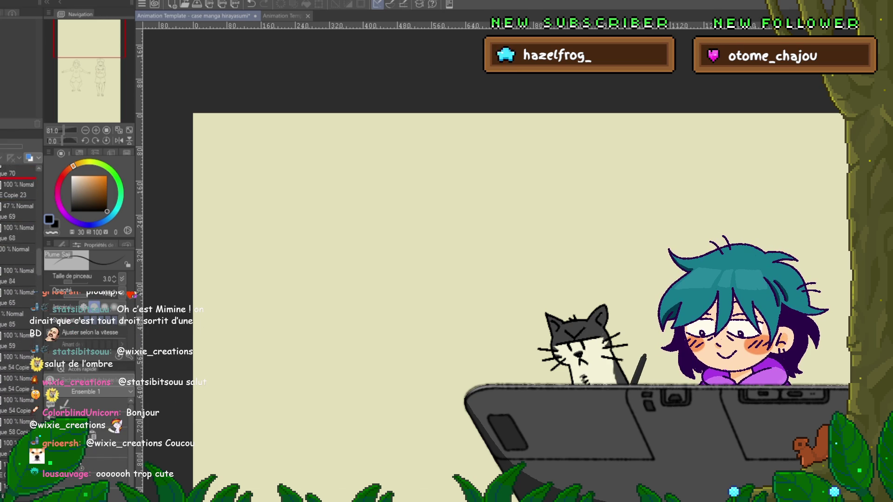
scroll(19, 279, "up", 8)
scroll(19, 279, "up", 5)
scroll(18, 279, "up", 5)
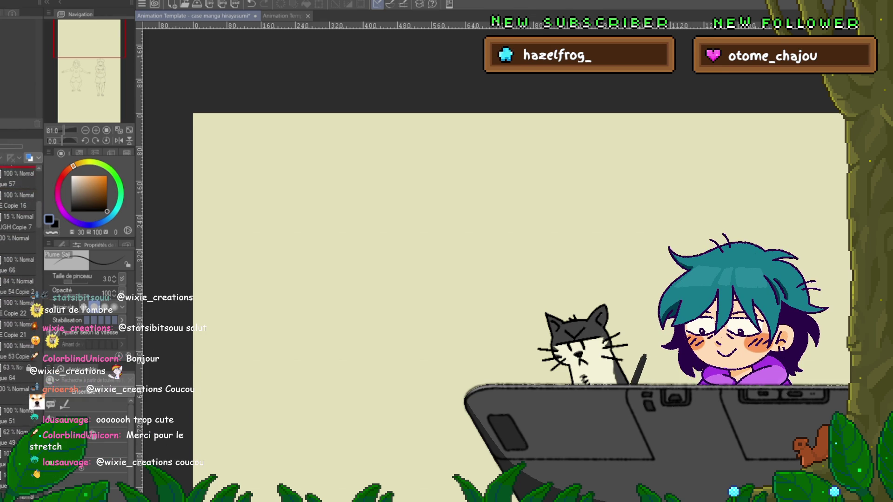
scroll(18, 279, "up", 6)
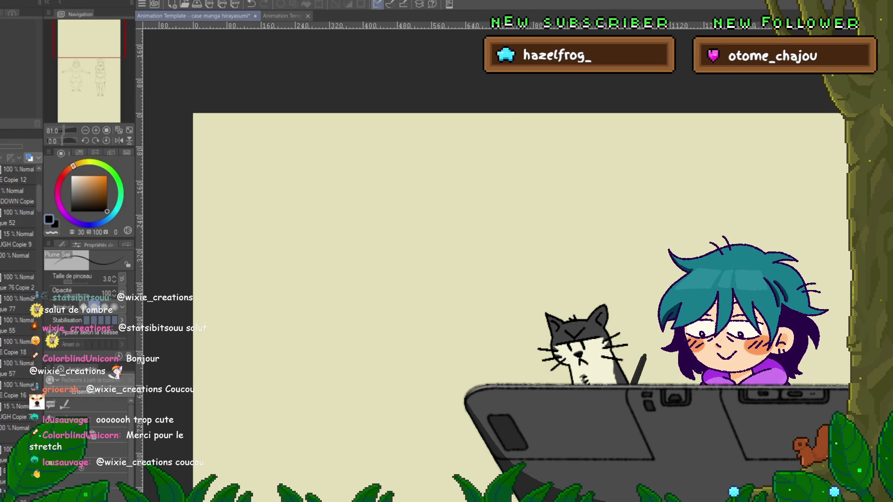
scroll(18, 279, "up", 3)
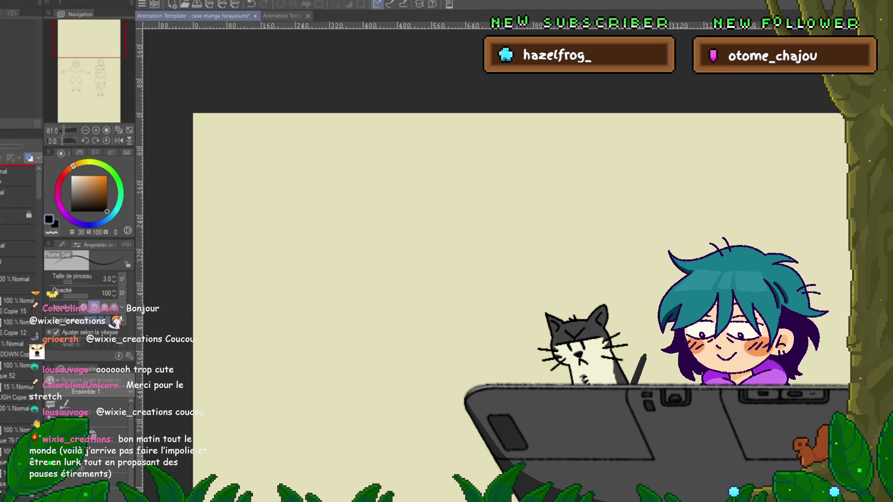
scroll(18, 279, "up", 3)
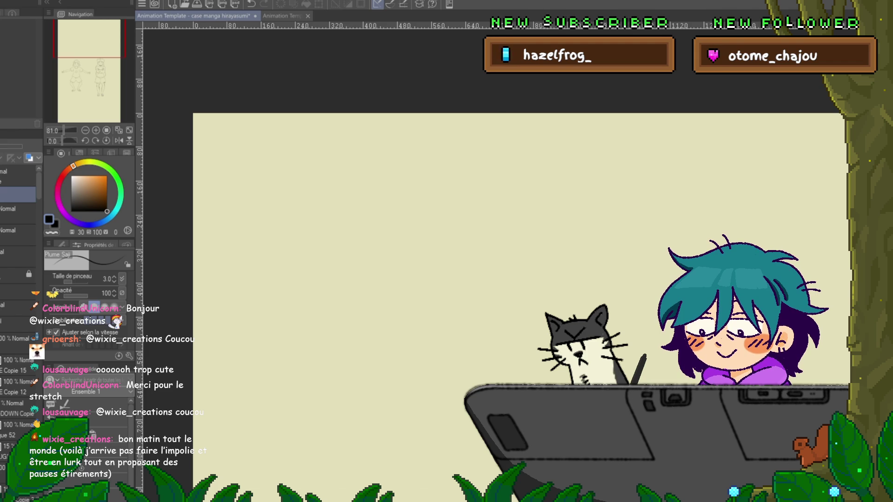
scroll(19, 279, "down", 2)
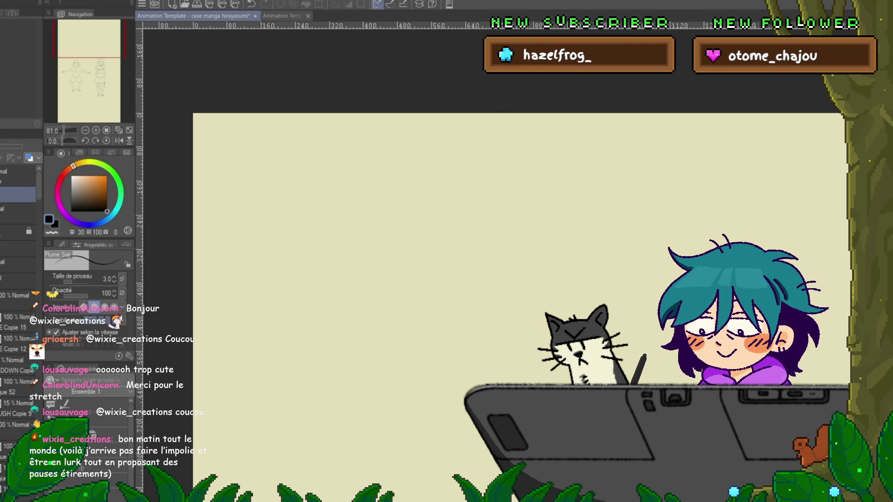
scroll(18, 279, "down", 7)
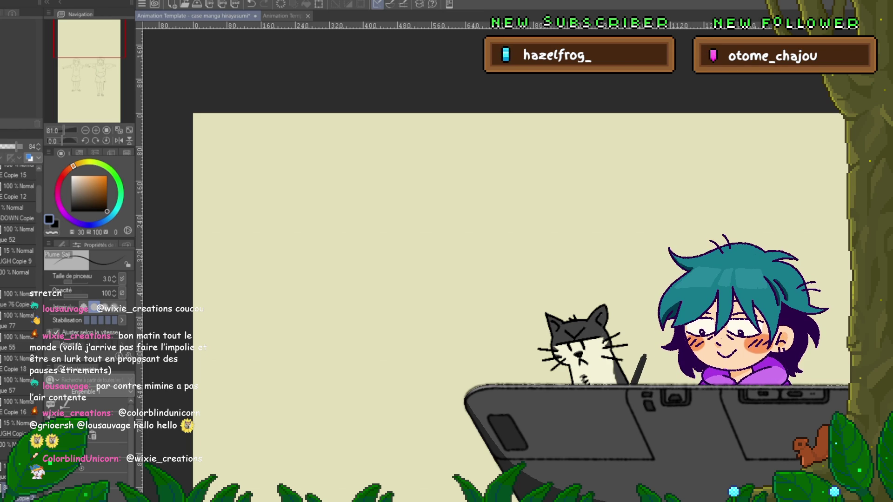
scroll(512, 260, "down", 10)
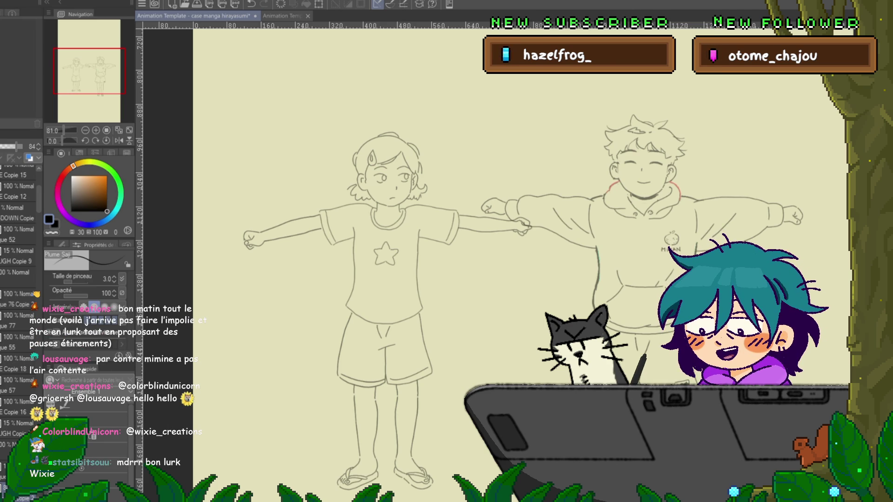
Play the animation, turn on onion skin and save the file.
key("space")
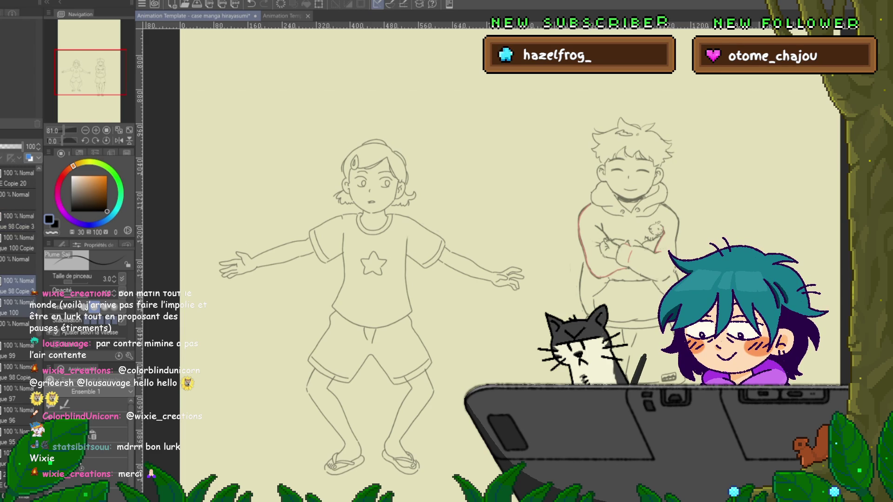
key("o")
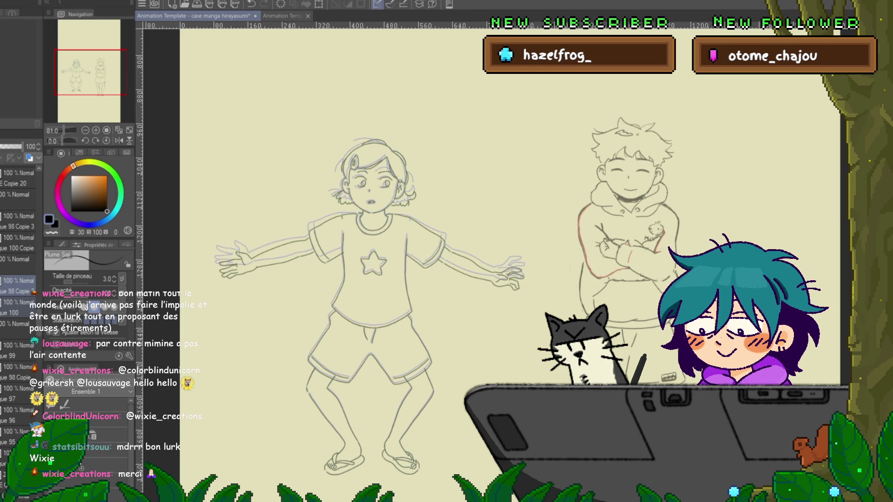
key("ctrl+s")
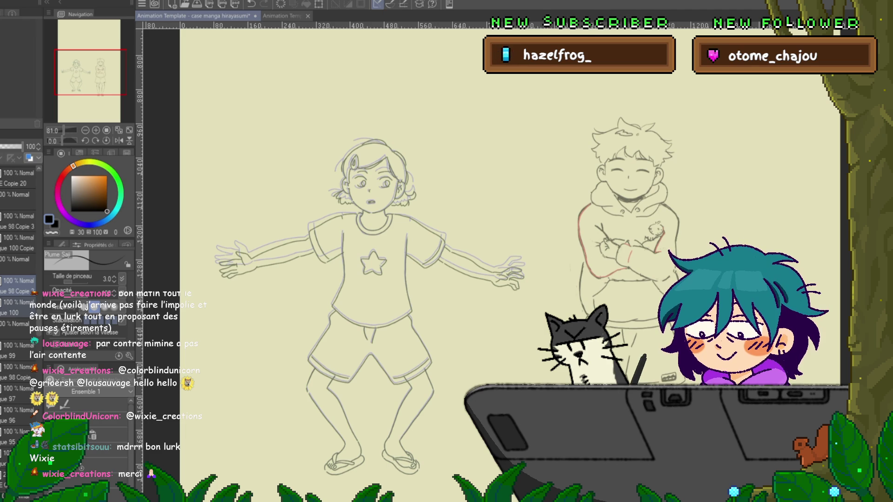
Mesh-warp the girl, raising both arms slightly and adjusting the chest points.
key("ctrl+t")
left_click_drag(218, 251, 216, 244)
left_click_drag(524, 251, 525, 245)
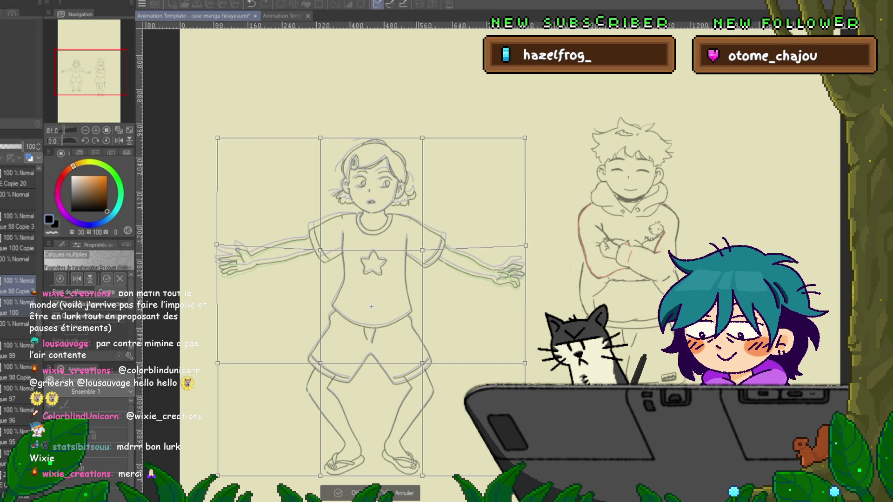
left_click_drag(439, 235, 305, 263)
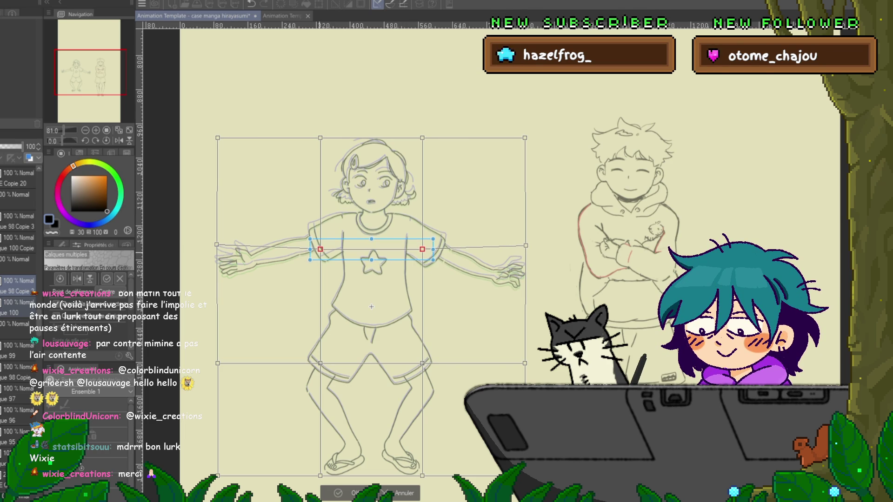
key("Up")
key("Up")
key("Up")
key("Down")
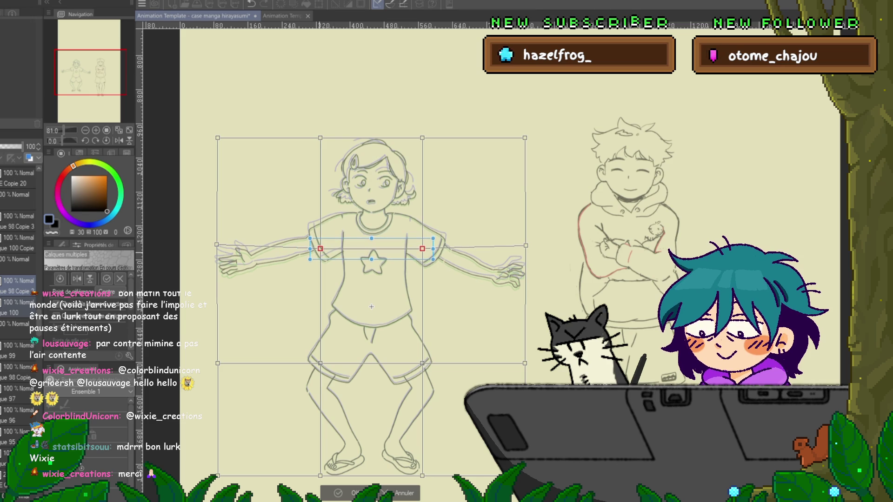
key("Down")
key("Down")
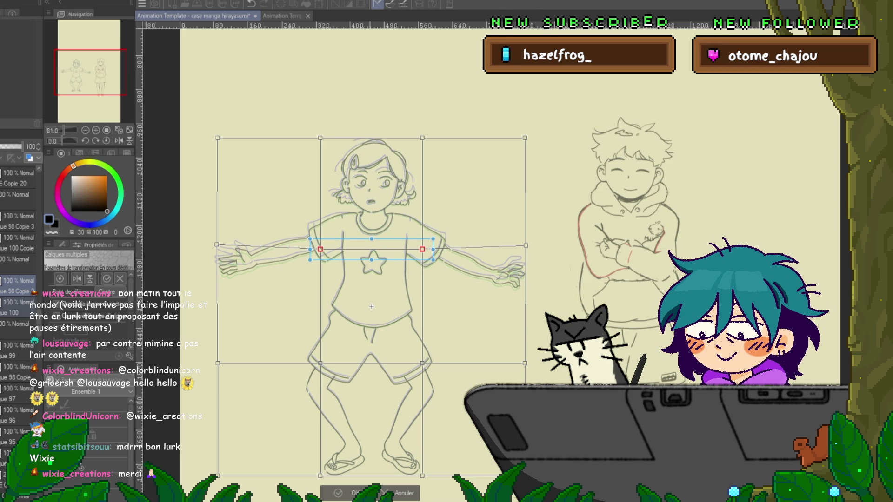
Nudge the waist points and outer lower-row mesh points upward.
left_click(320, 364, "shift")
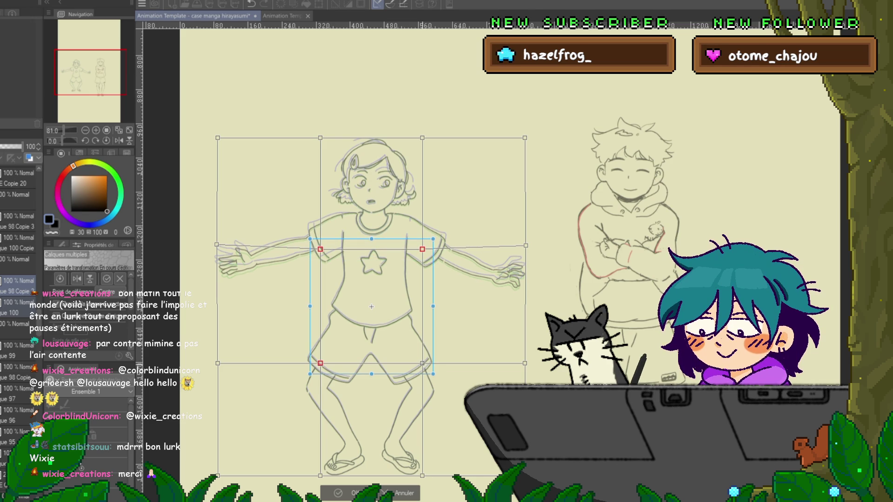
left_click(422, 364)
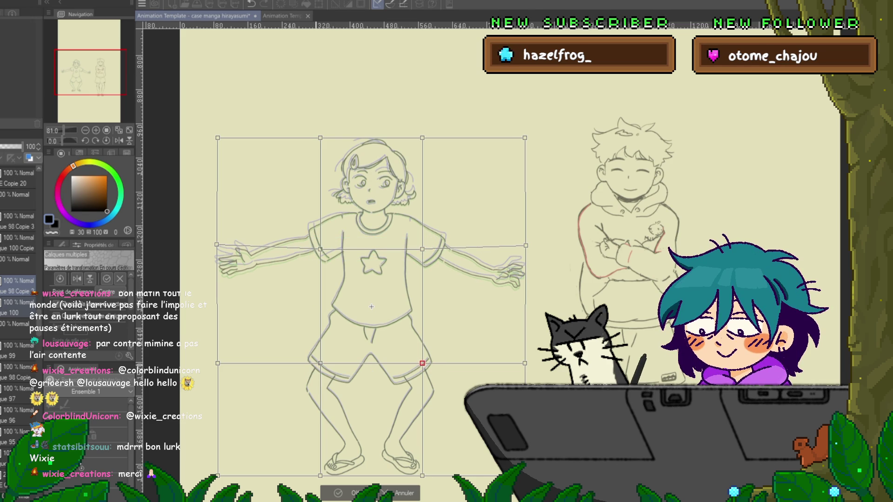
left_click(320, 363, "shift")
key("Up")
key("Up")
key("Up")
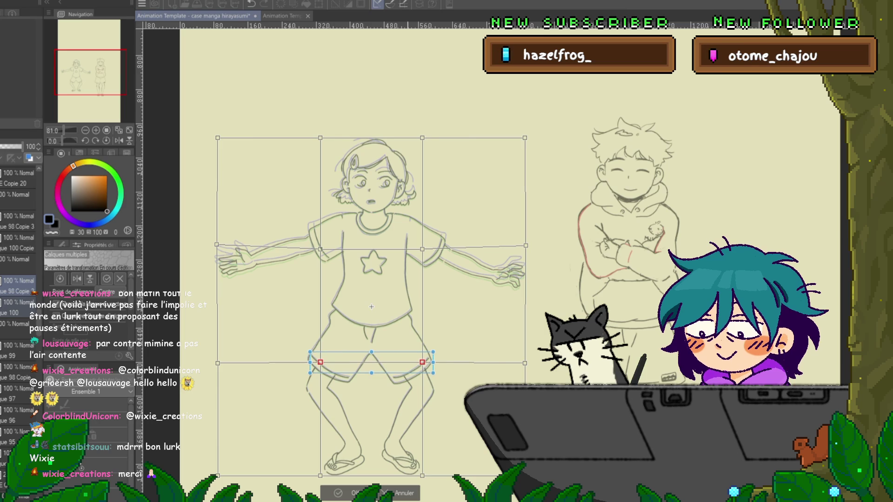
key("ctrl+d")
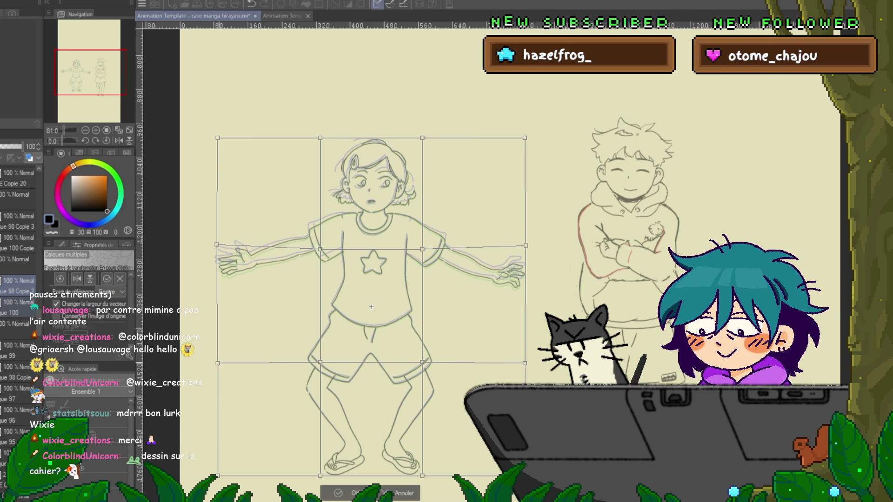
left_click(217, 363)
left_click(524, 363, "shift")
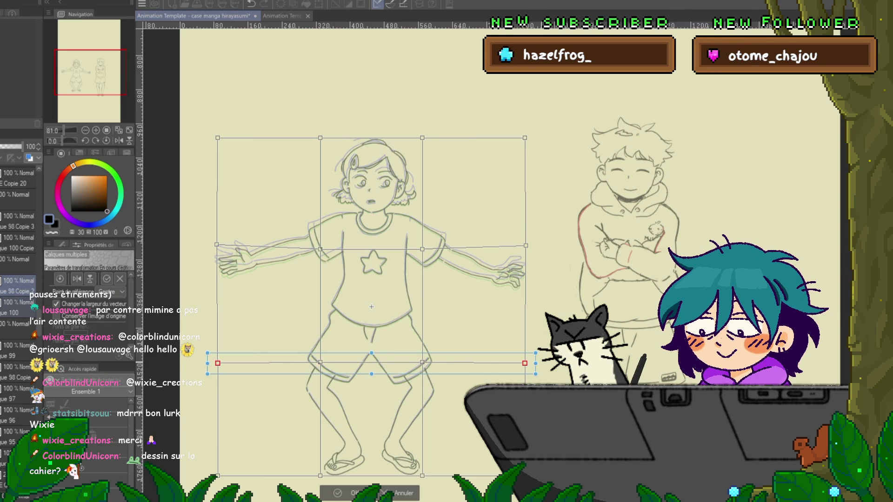
key("Up")
key("Up")
key("Up")
key("Up")
key("Up")
key("ctrl+d")
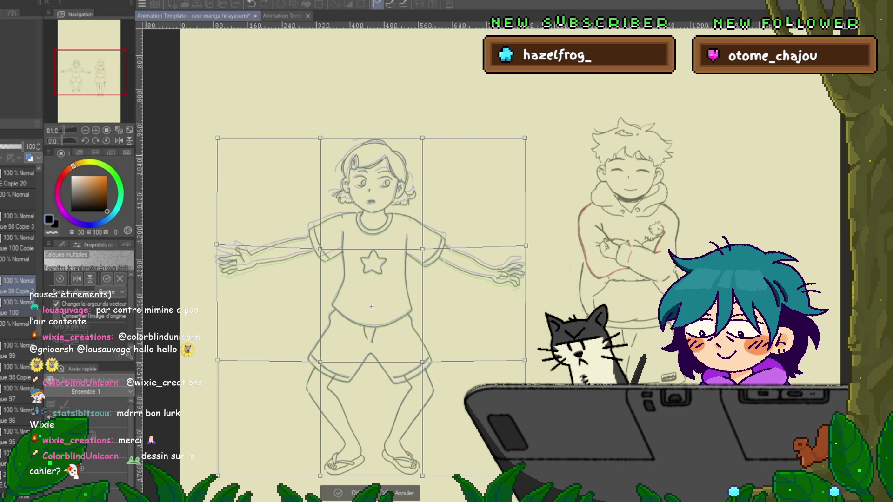
Raise the top row of mesh points slightly and apply the warp.
left_click(524, 138)
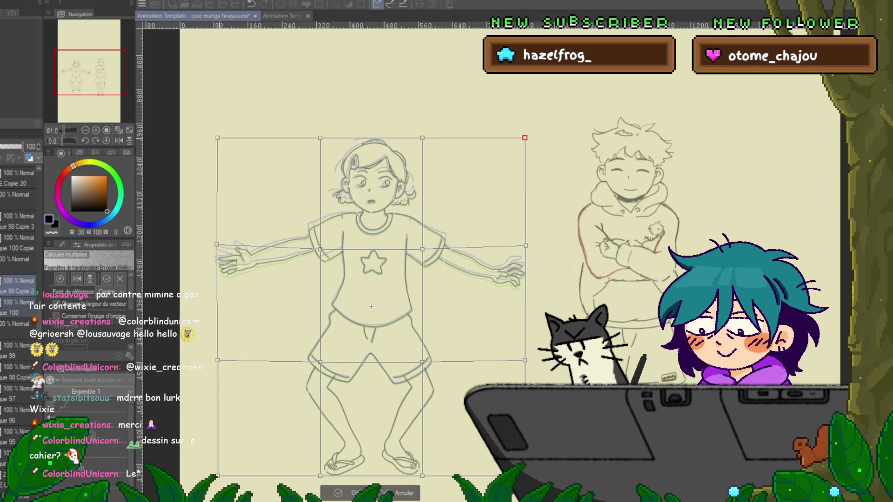
left_click(218, 138, "shift")
left_click(320, 138, "shift")
left_click(422, 138, "shift")
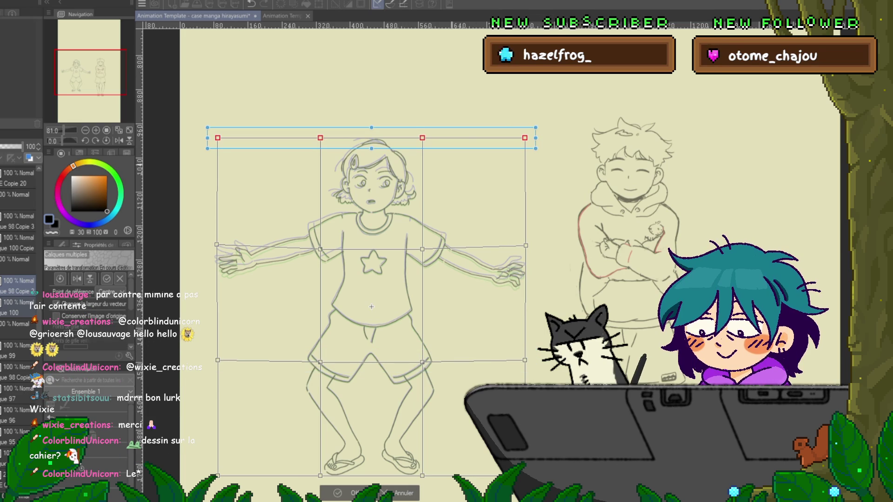
key("Up")
key("Up")
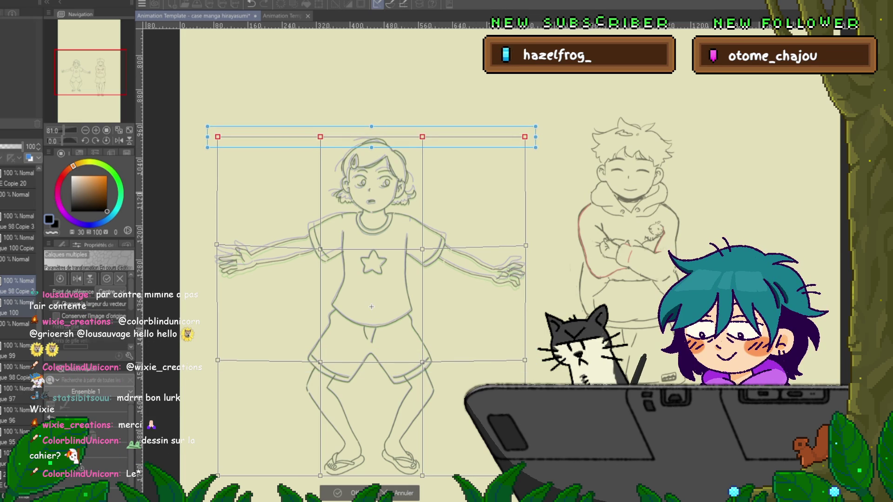
left_click(218, 137)
key("Up")
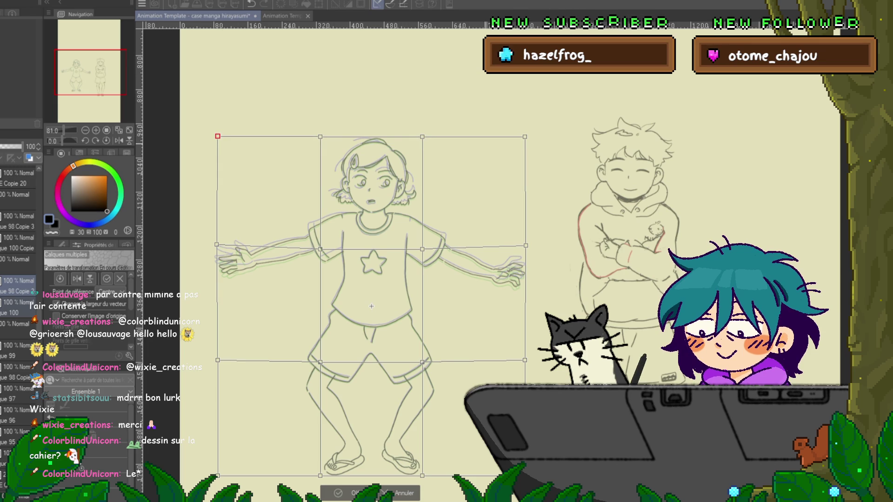
left_click_drag(207, 123, 534, 148)
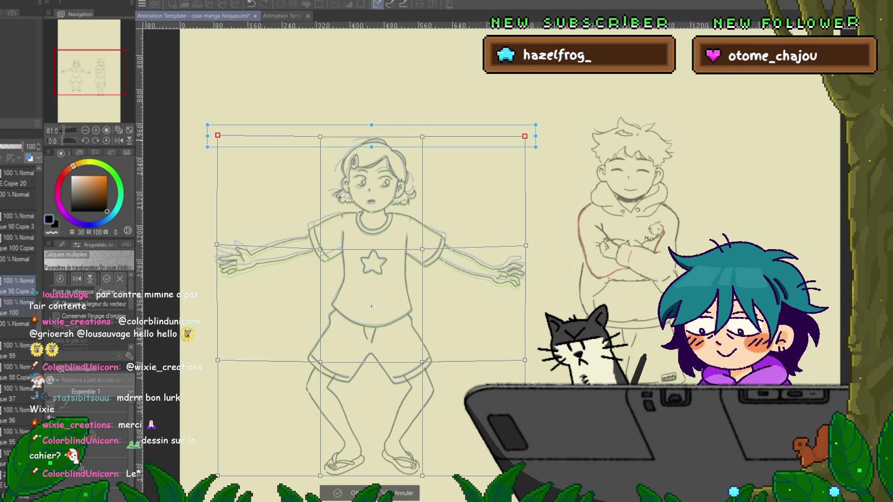
key("Up")
left_click(525, 137)
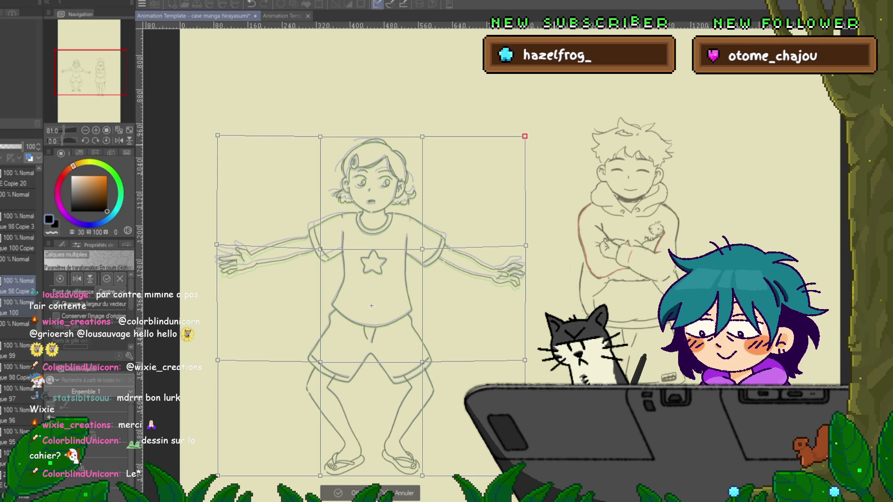
key("Up")
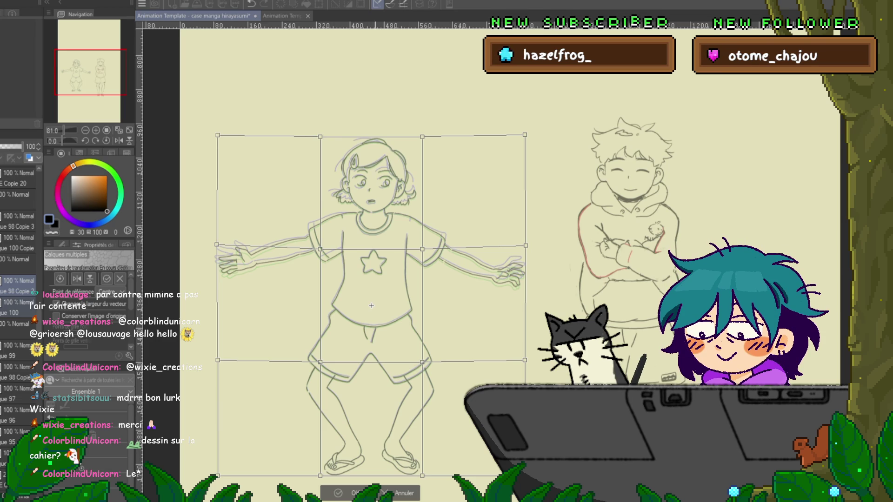
key("Return")
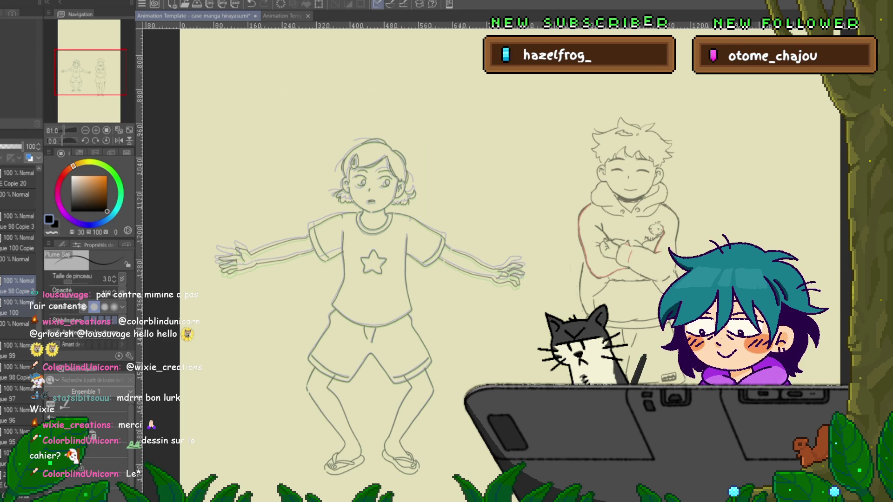
key("space")
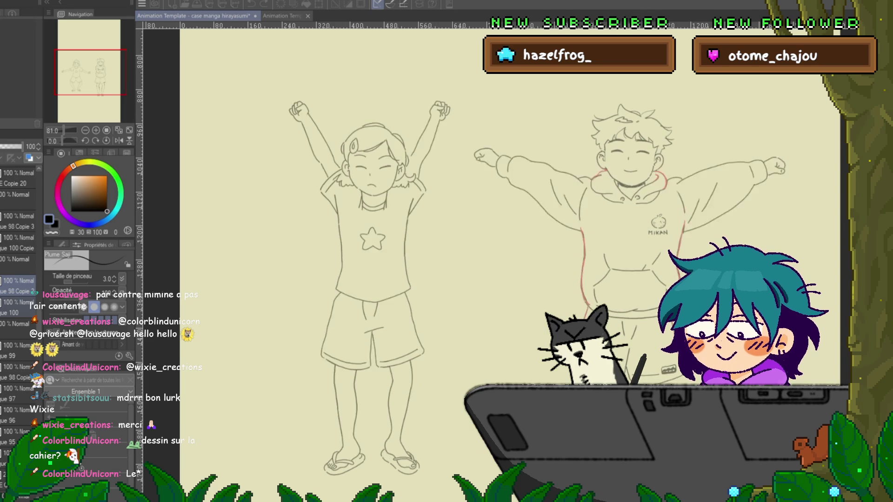
key("space")
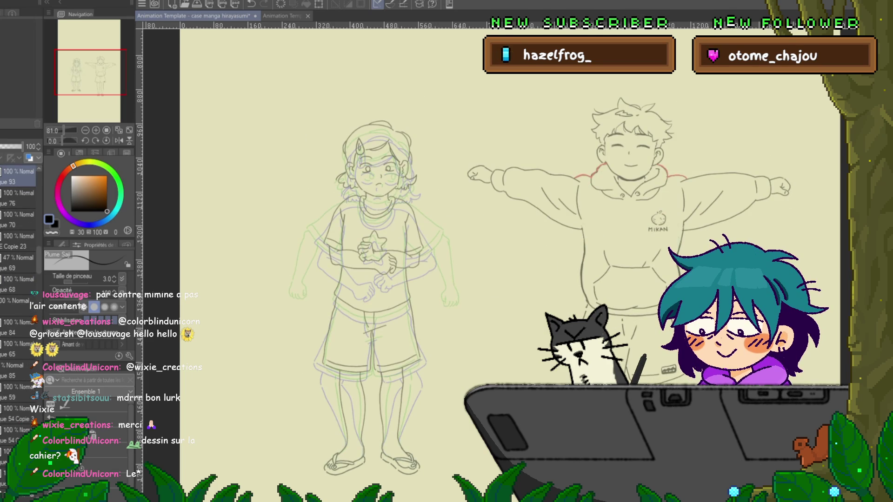
key("space")
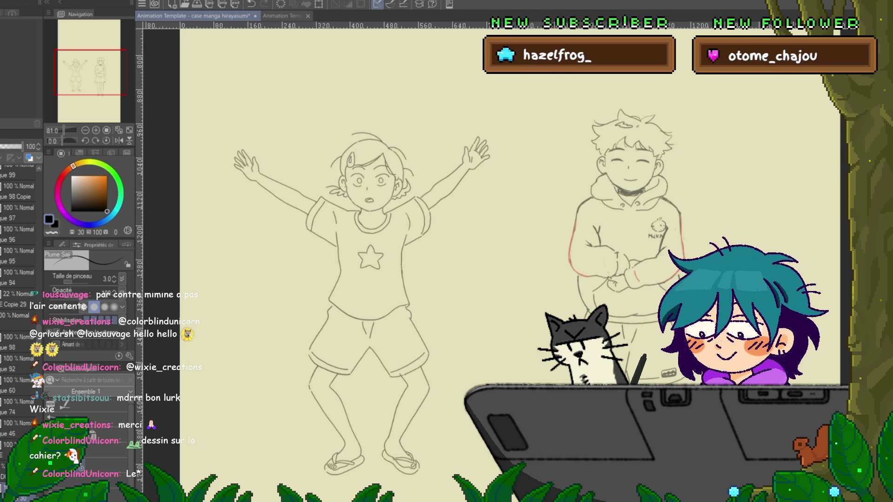
Shift the girl's arms-raised drawing slightly up-left and turn on onion-skin ghosts.
key("ctrl+t")
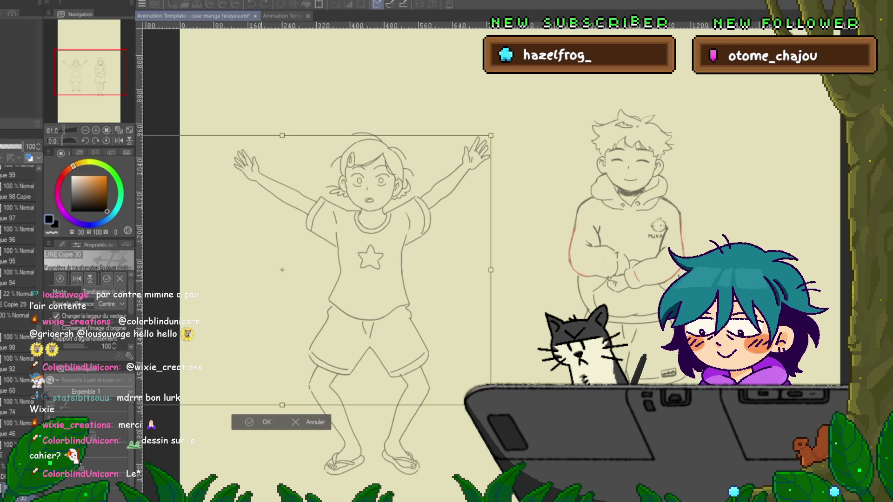
key("Return")
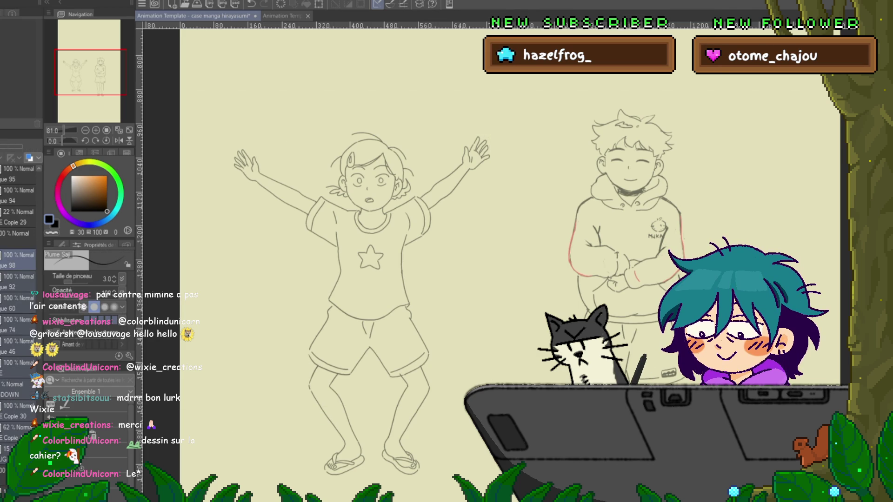
key("ctrl+t")
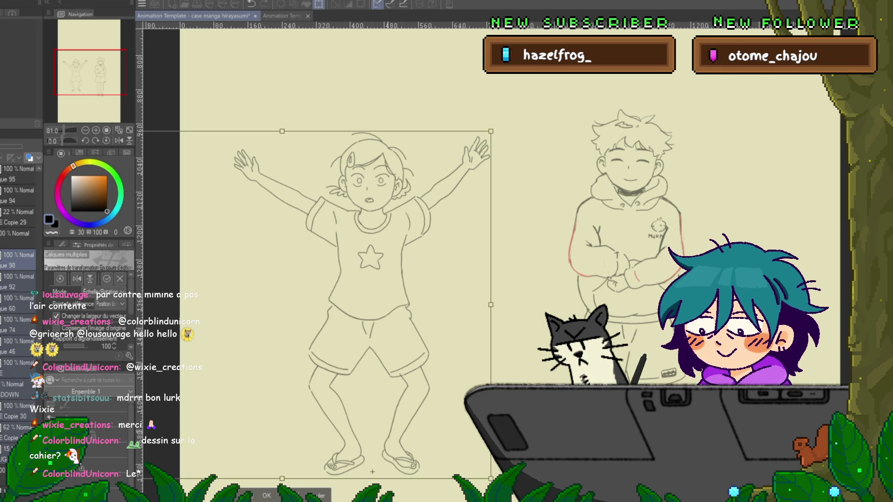
left_click_drag(386, 131, 385, 129)
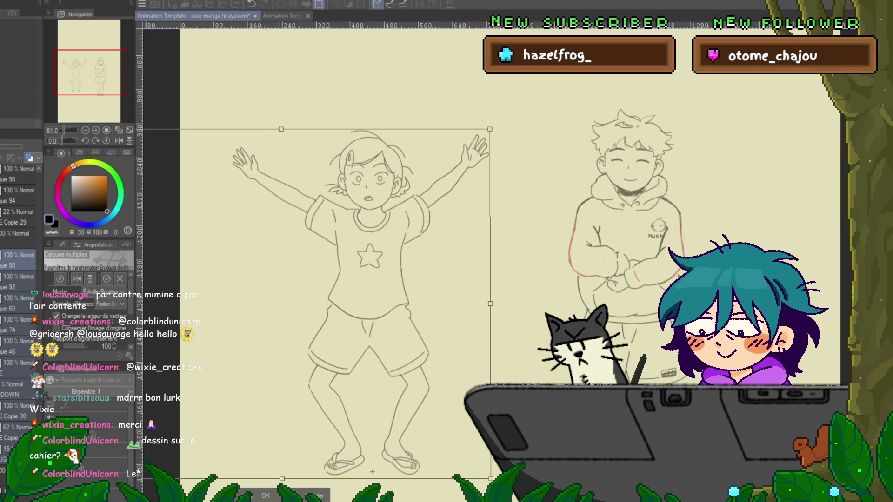
key("Return")
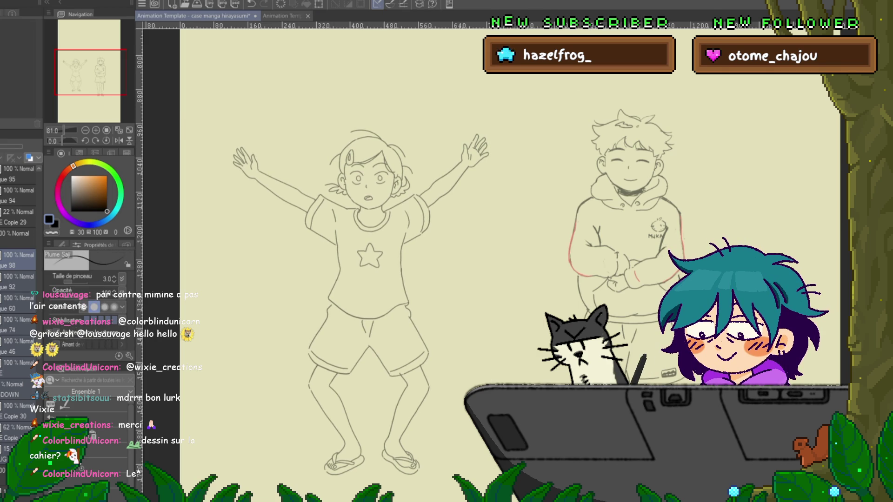
key("ctrl+alt+o")
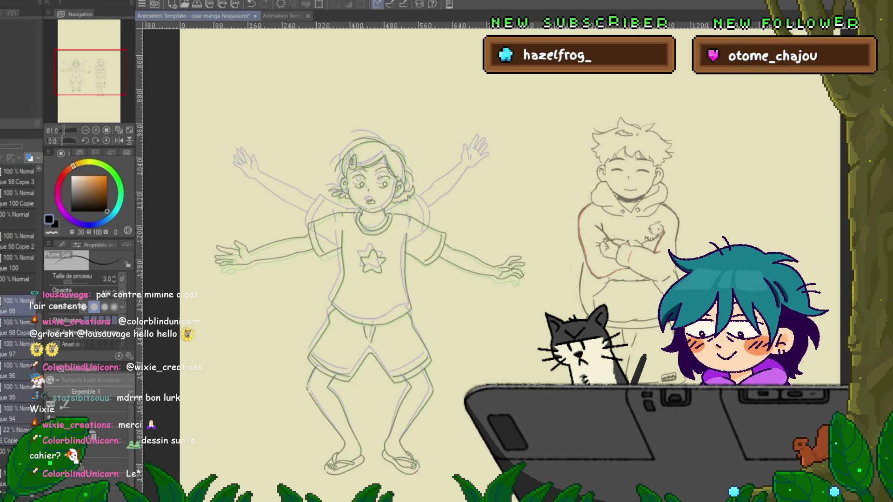
Move the girl's arms-outstretched figure slightly down-right to match the onion-skinned frames.
key("ctrl+t")
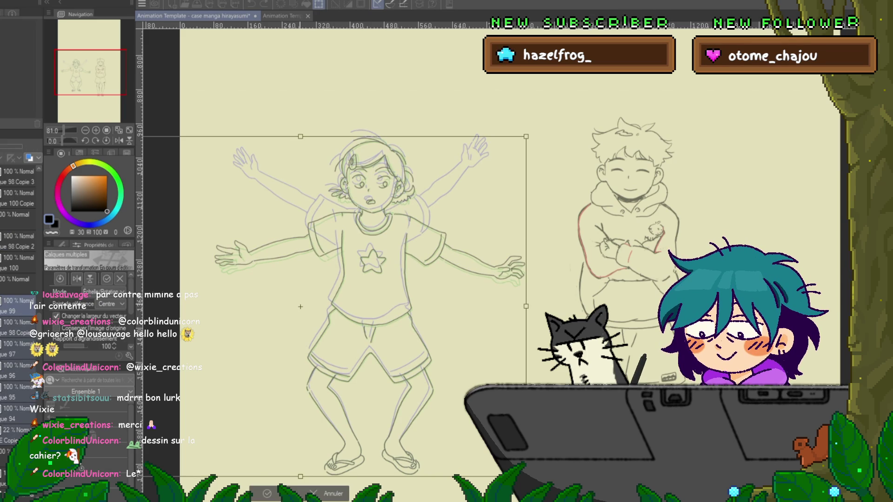
left_click_drag(370, 469, 373, 475)
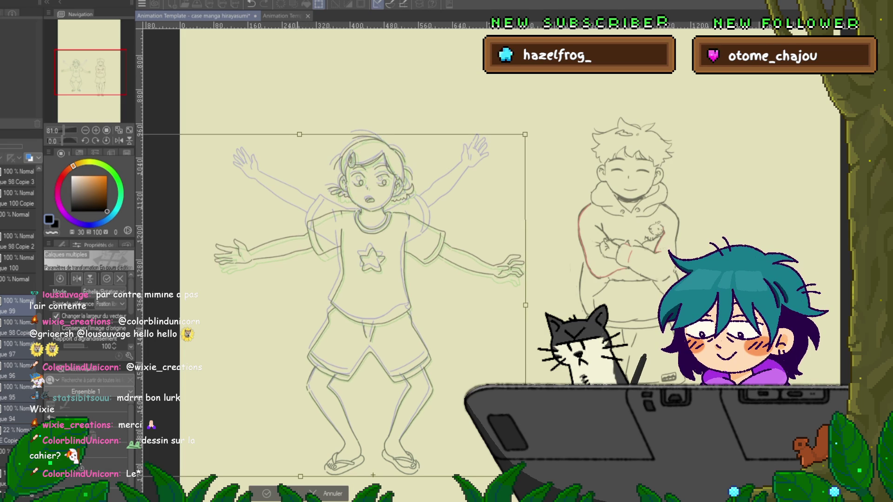
key("Return")
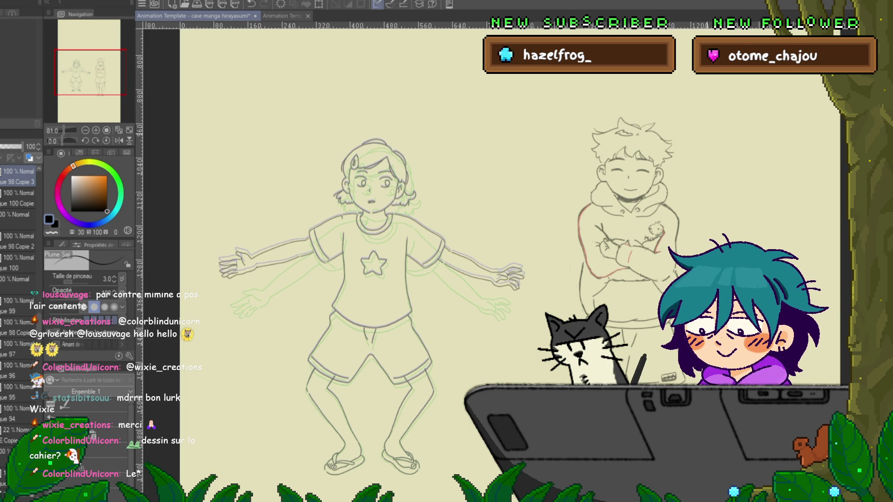
left_click(19, 236)
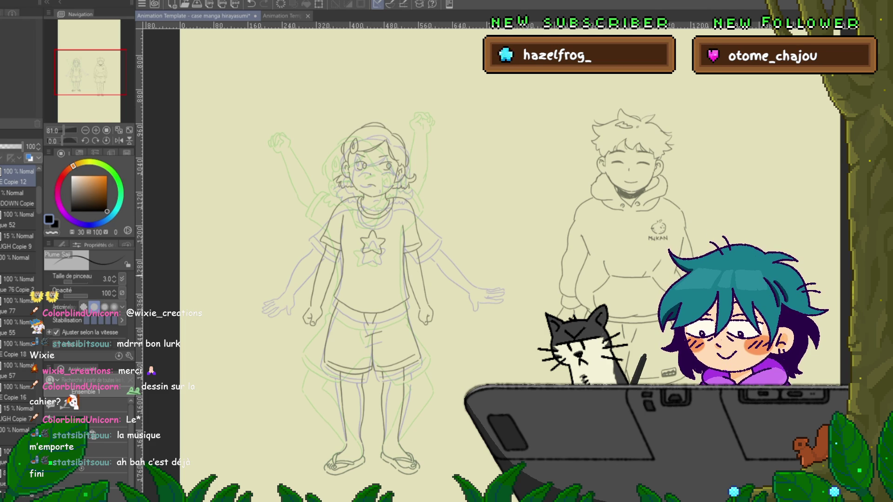
Play and pause the animation repeatedly, then step to the girl's arms-spread frame.
key("space")
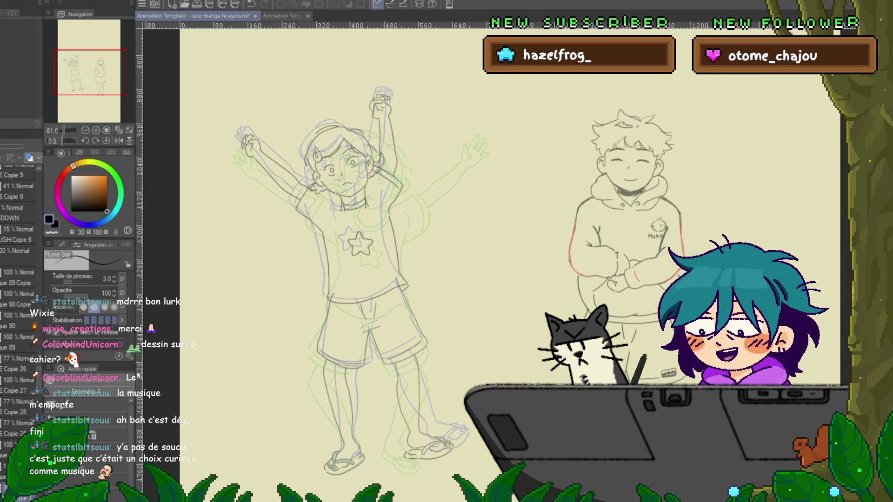
key("space")
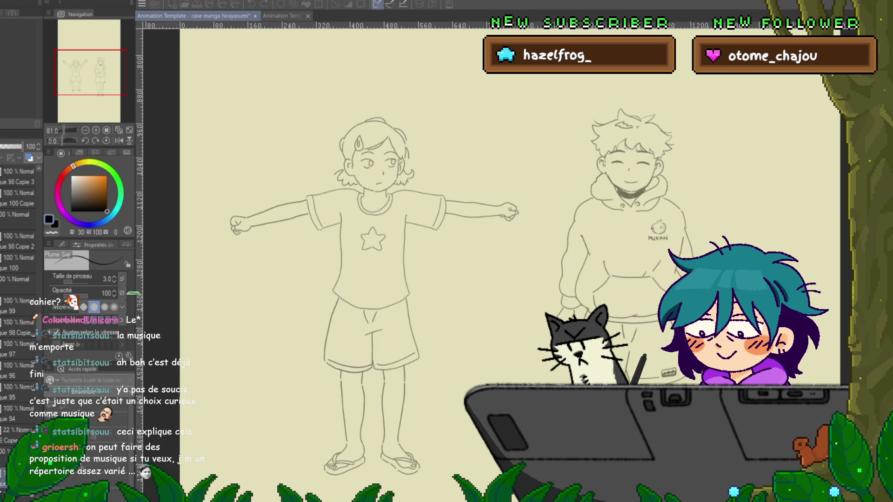
key("space")
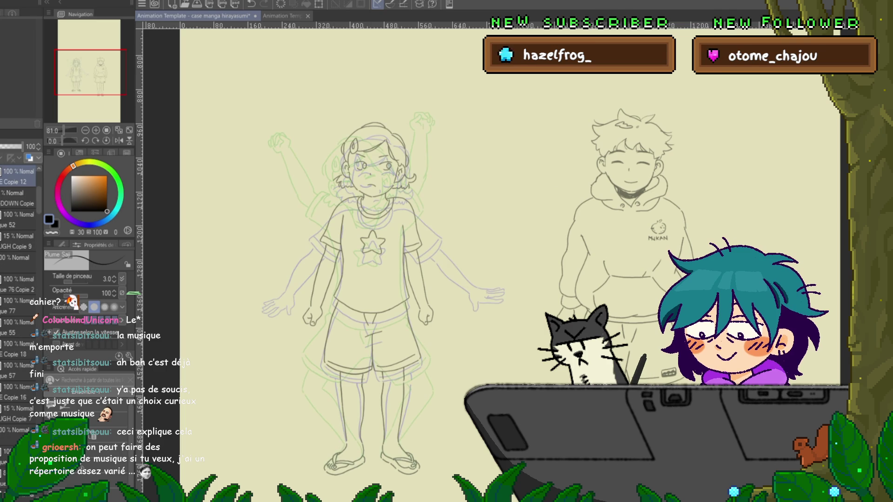
key("space")
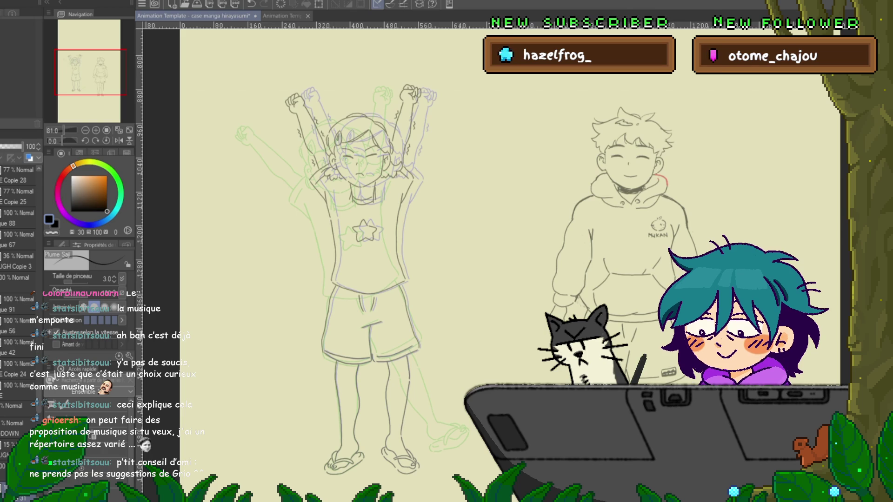
key("space")
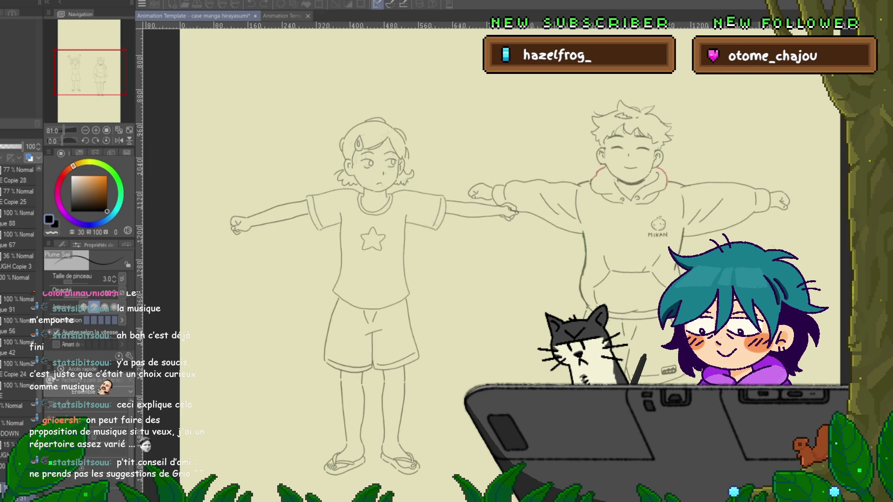
key("space")
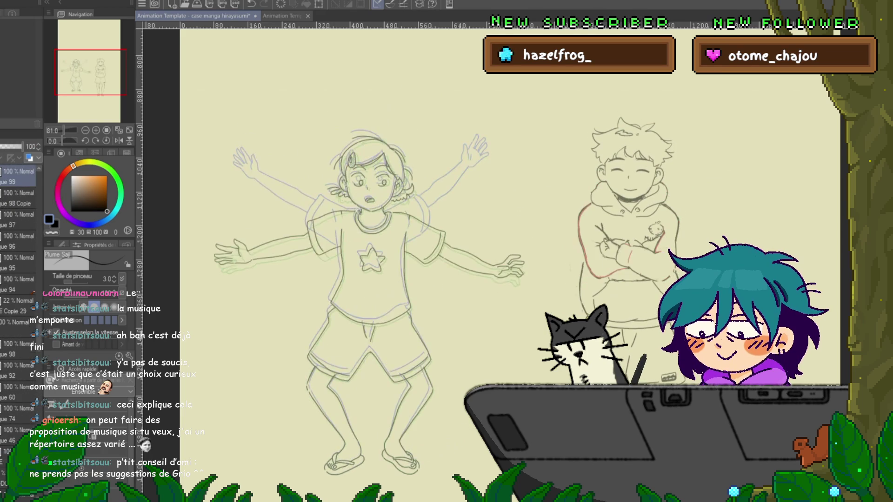
key("Right")
key("Right")
key("Right")
key("Right")
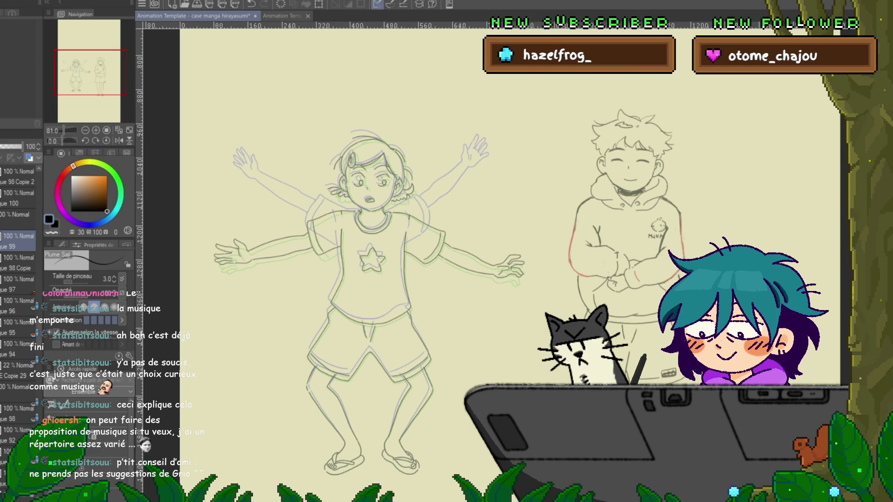
Nudge the girl's arms-outstretched sketch about 2px up and left with a free transform.
key("ctrl+t")
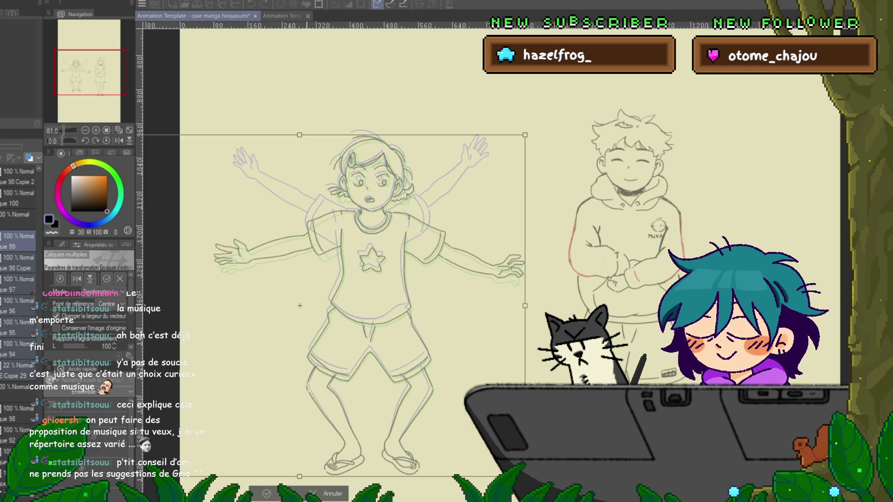
left_click_drag(379, 478, 373, 476)
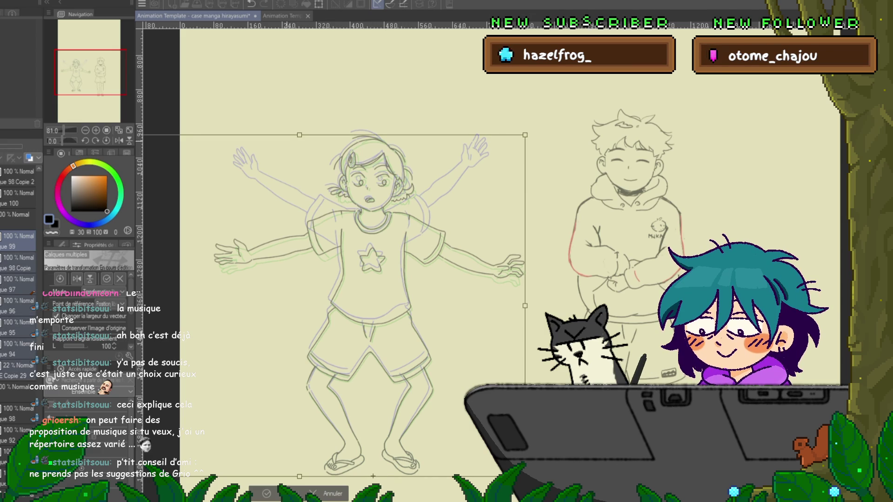
left_click_drag(411, 135, 411, 133)
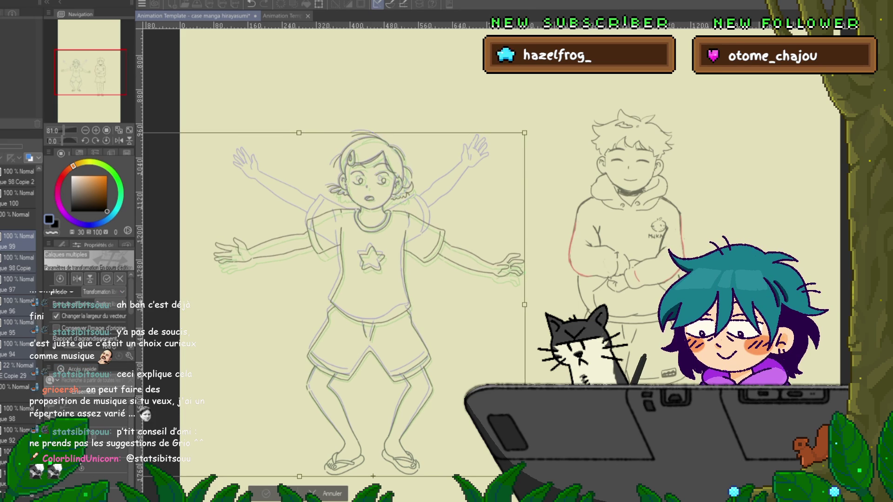
key("Return")
Flip between neighbouring frames, ending on the girl's arms-raised frame.
key("Right")
key("Left")
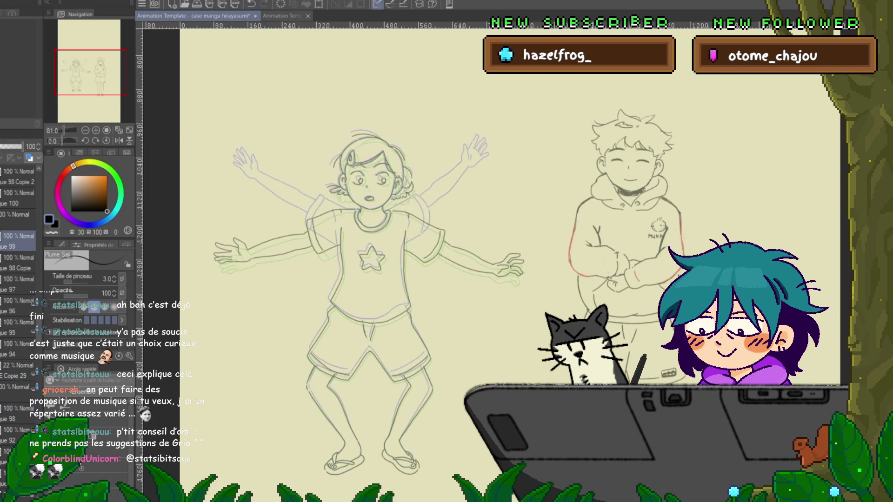
key("Right")
key("Left")
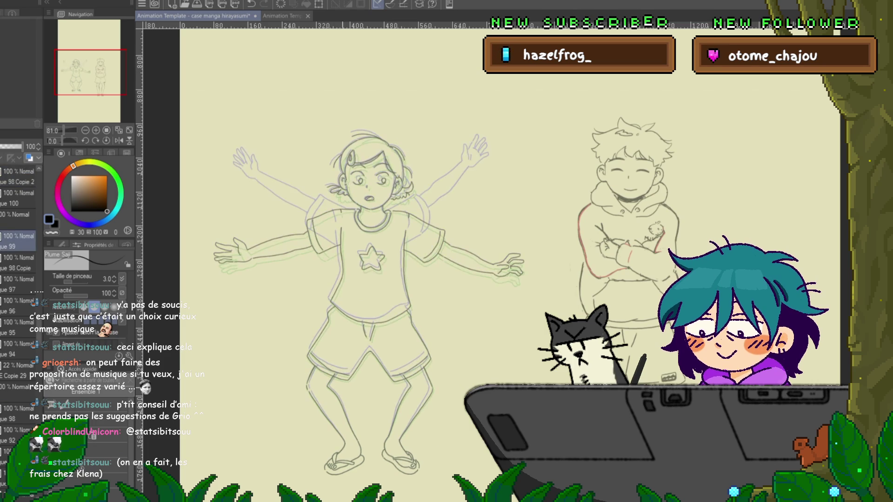
key("Right")
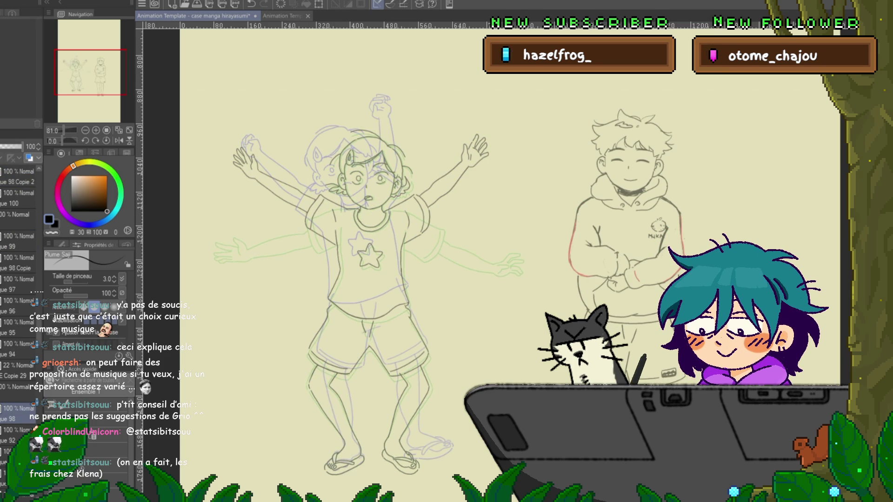
Skew all the arms-raised frame's layers so the figure's top leans slightly left, feet fixed.
scroll(19, 297, "down", 5)
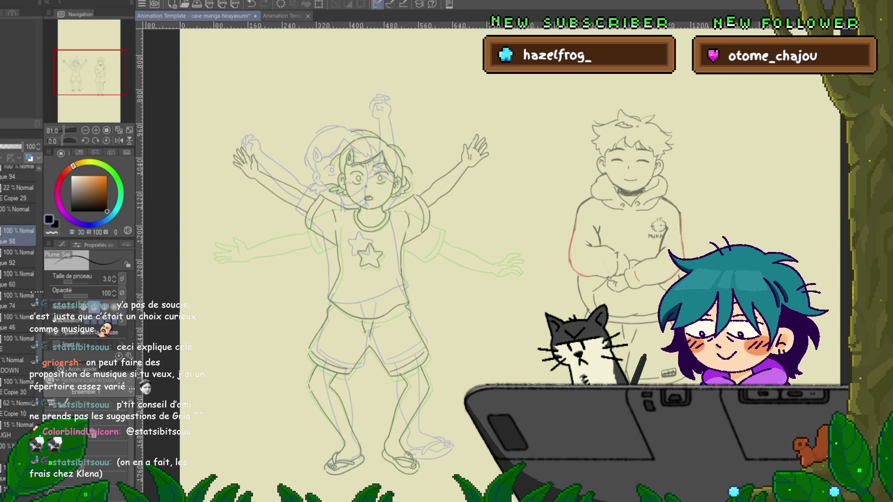
left_click(19, 430, "shift")
key("ctrl+t")
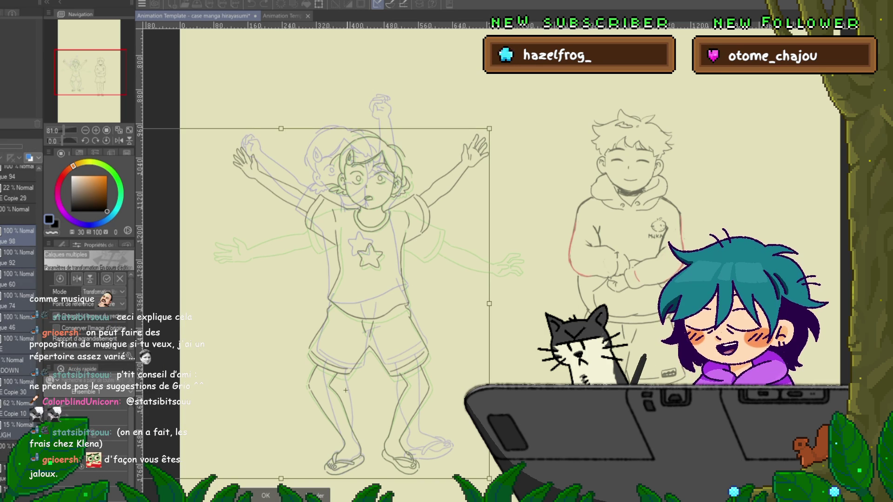
left_click_drag(385, 128, 379, 126)
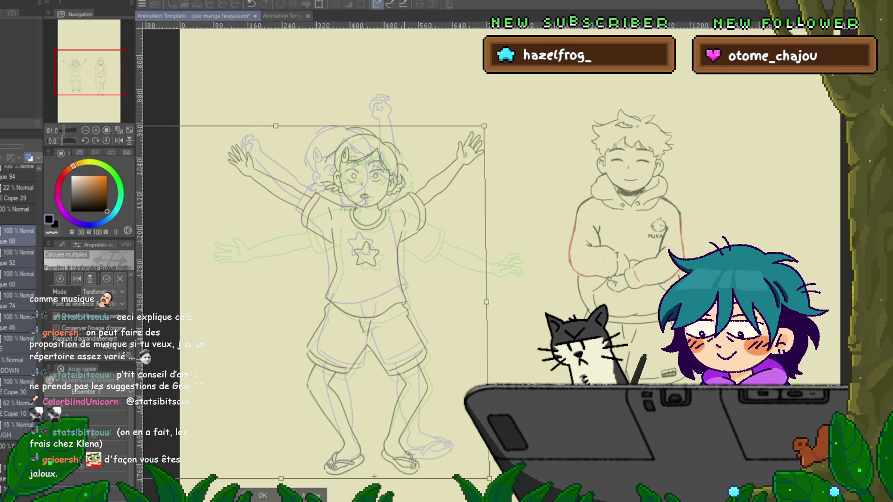
key("Return")
scroll(404, 193, "up", 5)
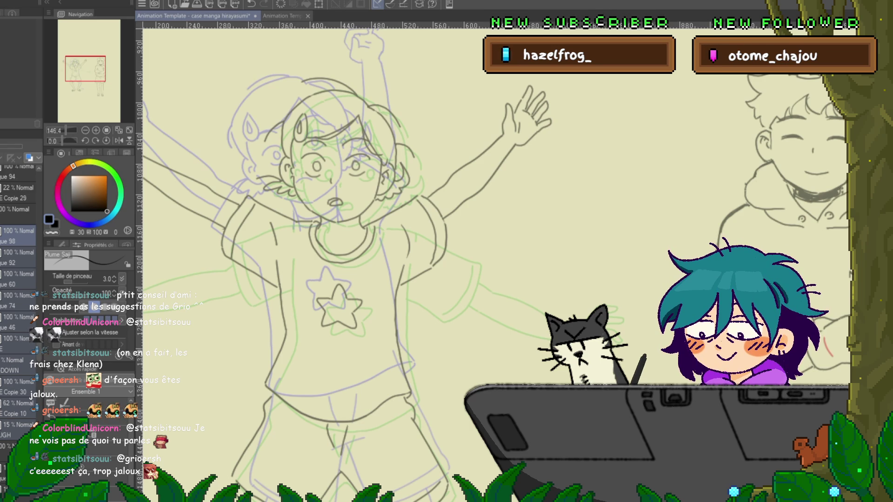
Lasso and transform the girl's head to match the onion skins, then sketch a stroke near the collar.
scroll(493, 261, "down", 1)
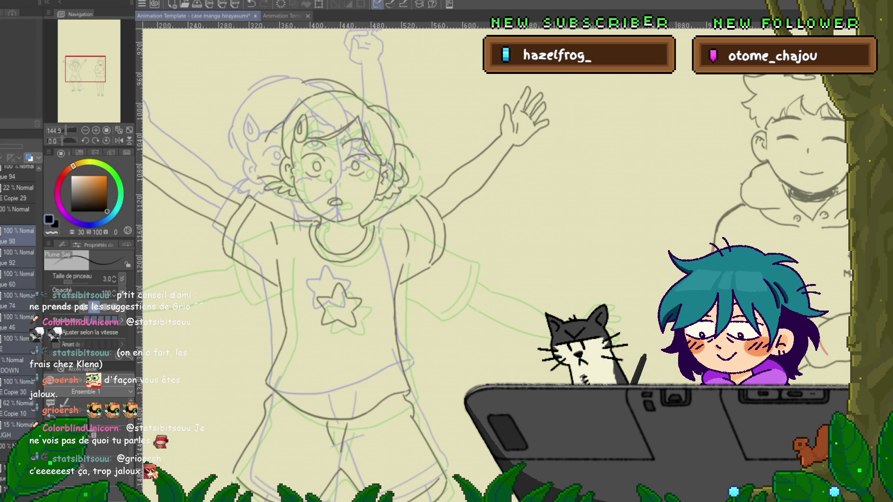
key("m")
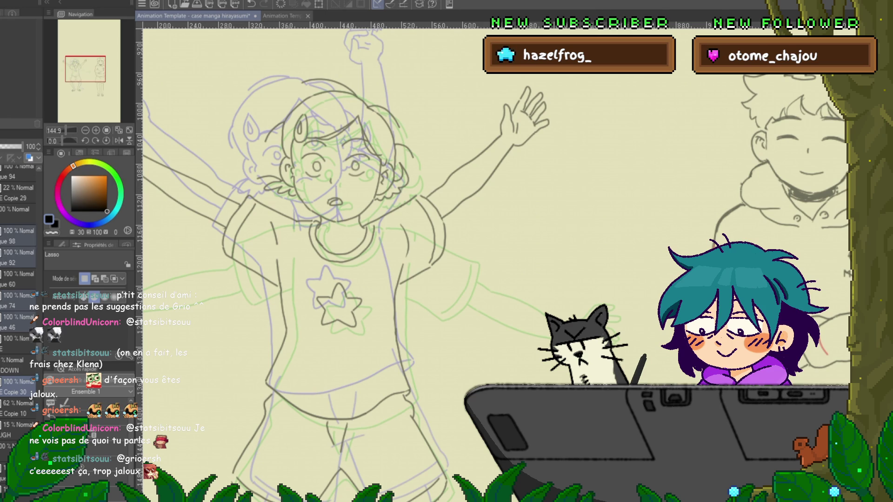
mouse_move(359, 218)
left_mouse_down()
mouse_move(326, 227)
mouse_move(243, 162)
mouse_move(346, 55)
mouse_move(432, 142)
left_mouse_up()
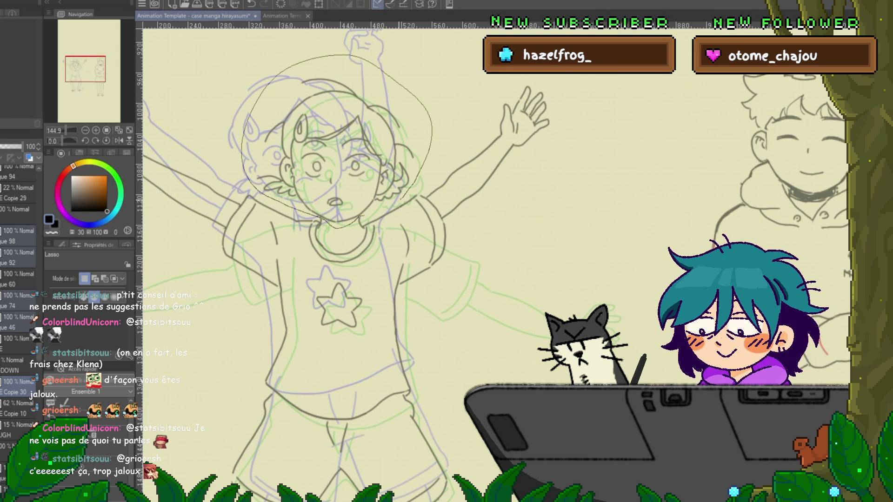
key("ctrl+t")
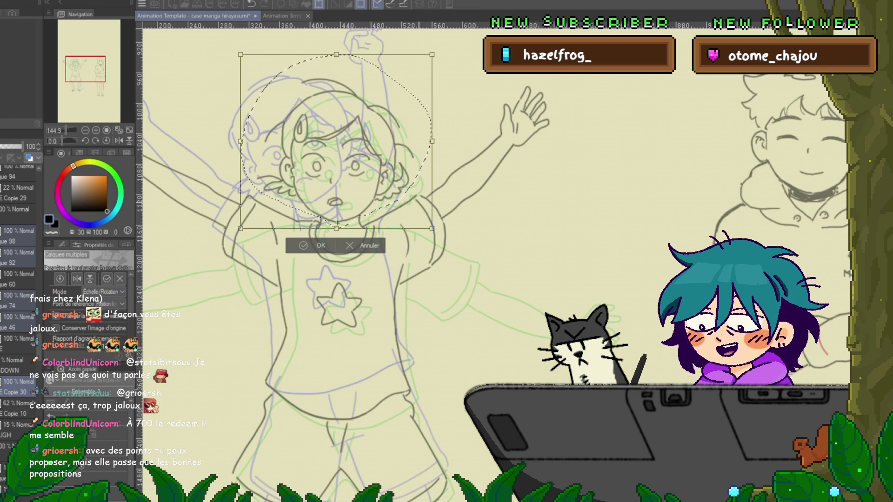
key("Return")
scroll(321, 222, "up", 2)
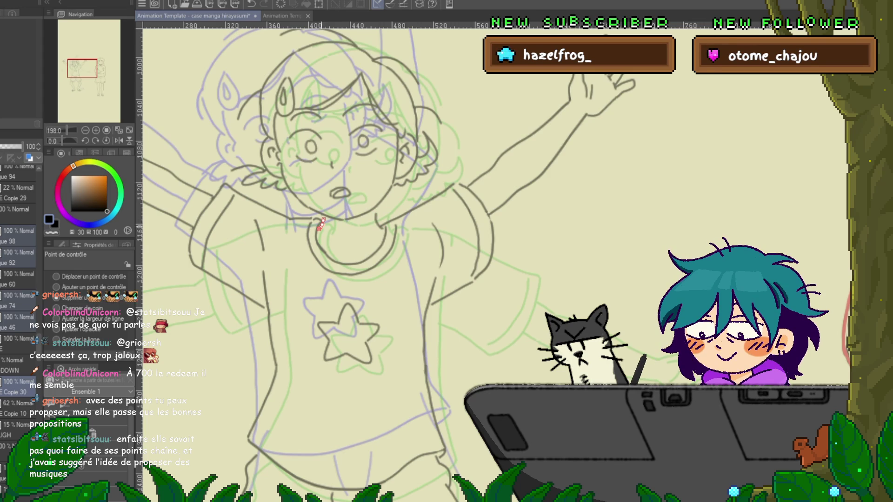
left_click_drag(379, 226, 455, 183)
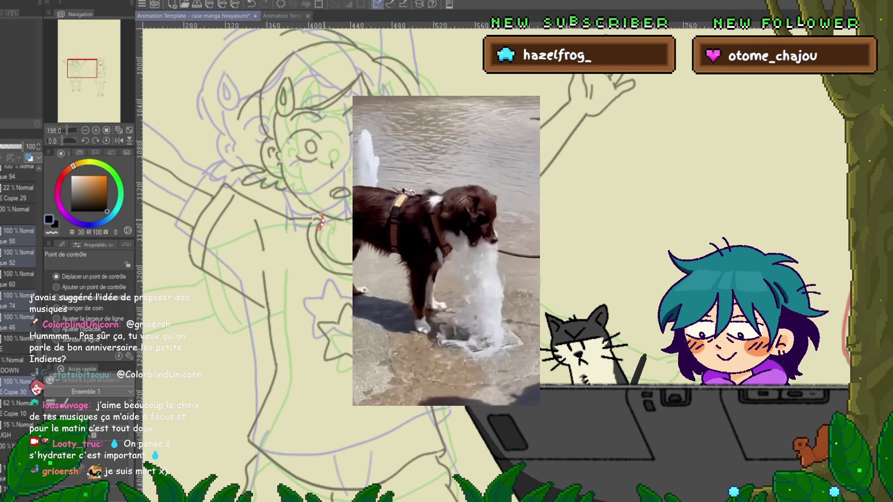
Step through the neighbouring animation frames to compare the girl's poses.
key("ctrl+Right")
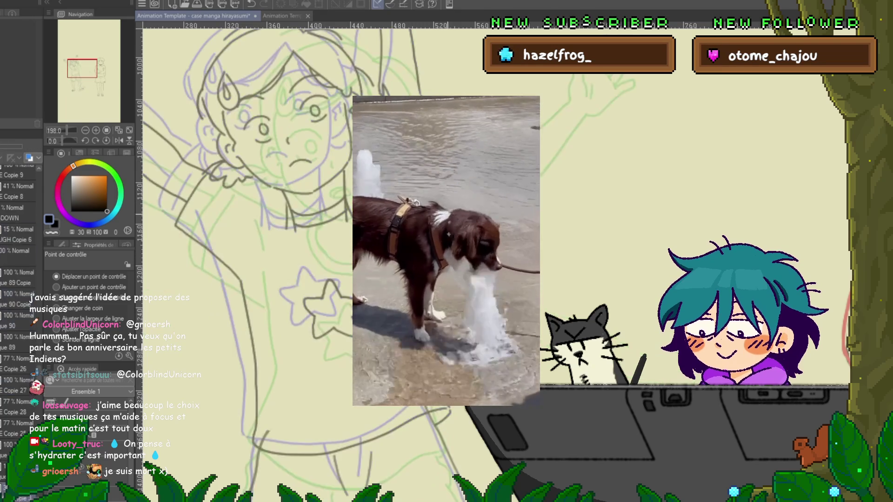
key("ctrl+Right")
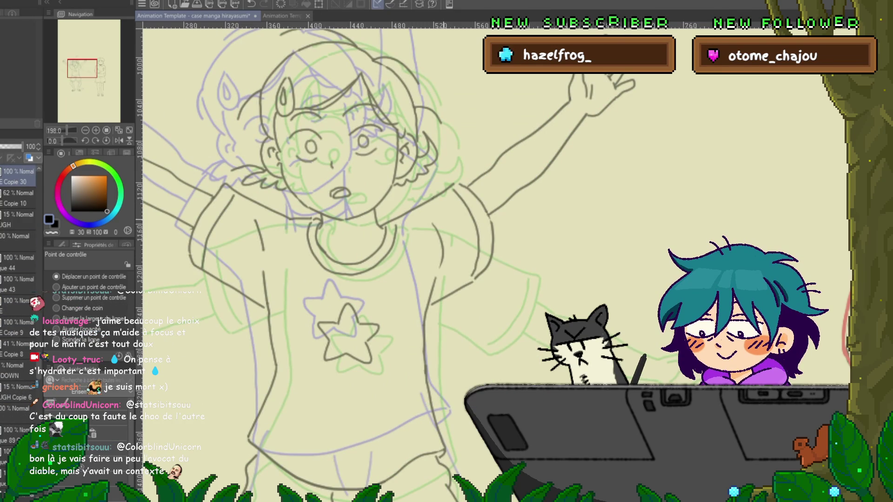
key("ctrl+Right")
key("ctrl+Right")
key("ctrl+Right")
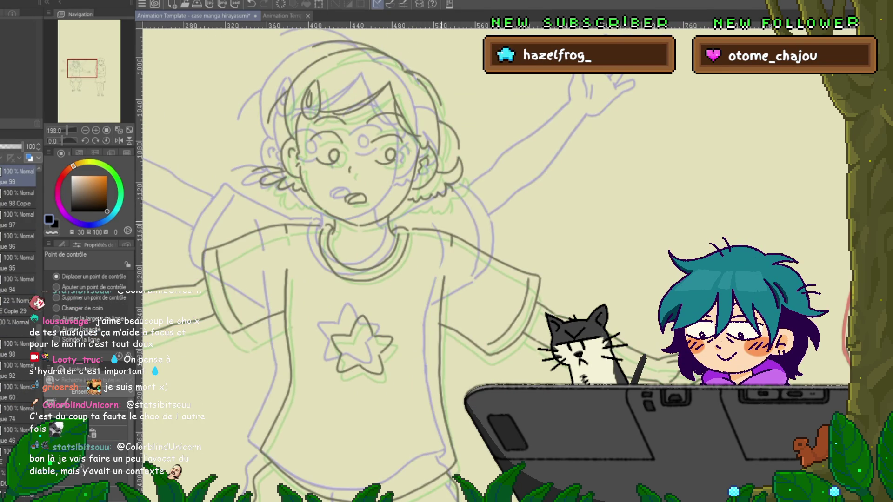
key("ctrl+Right")
key("ctrl+Left")
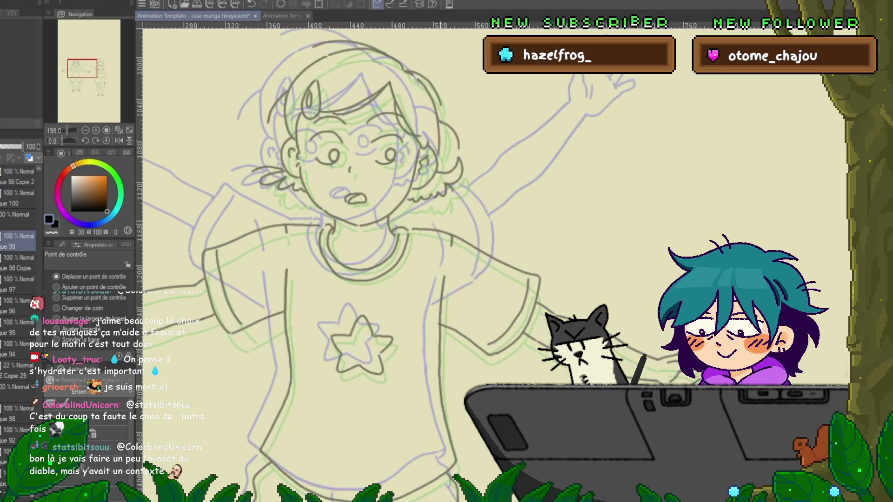
Select frame layers ue 99 through ue 94 together and lasso the girl's head.
key("m")
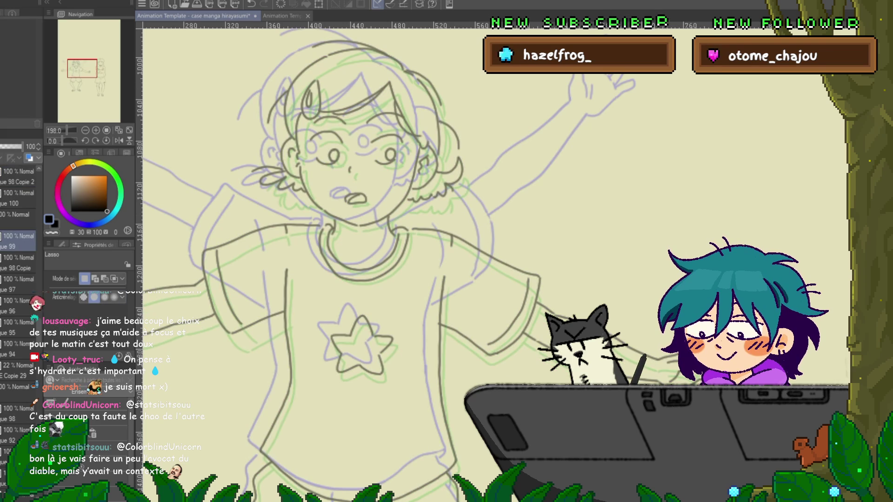
left_click(14, 355, "shift")
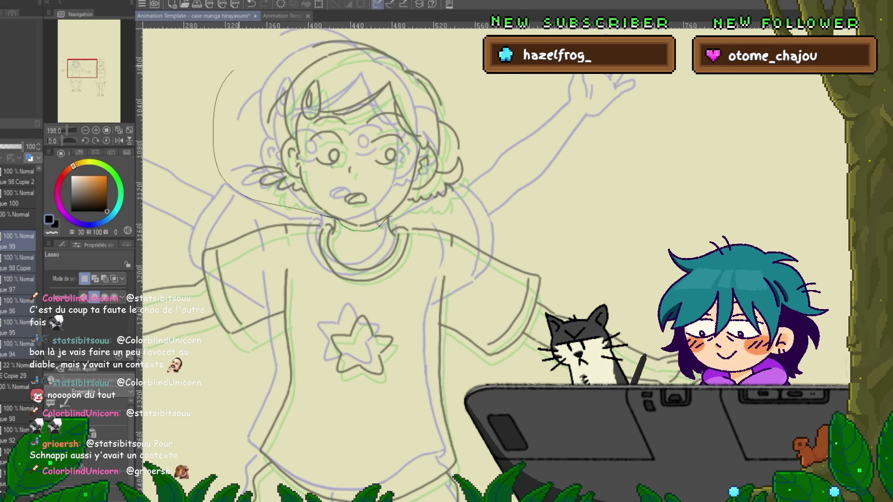
mouse_move(377, 37)
left_mouse_down()
mouse_move(437, 59)
mouse_move(479, 112)
left_mouse_up()
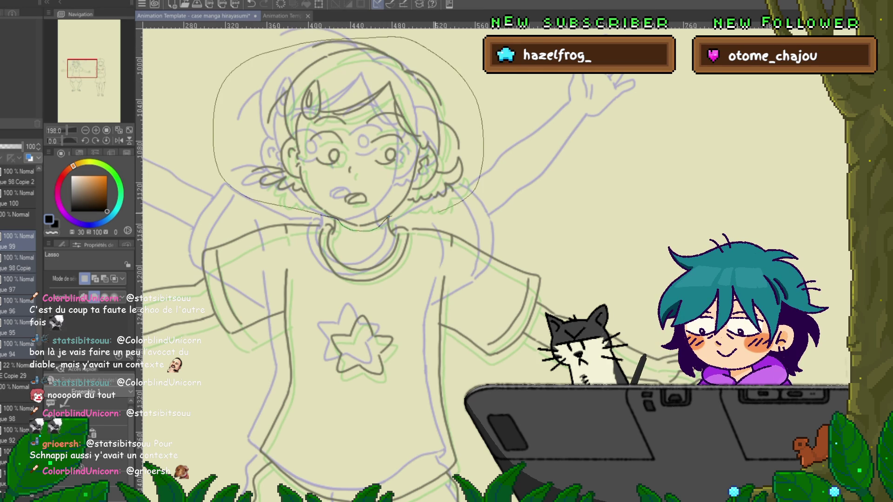
Rotate the selected head slightly counter-clockwise around a free pivot point.
key("ctrl+t")
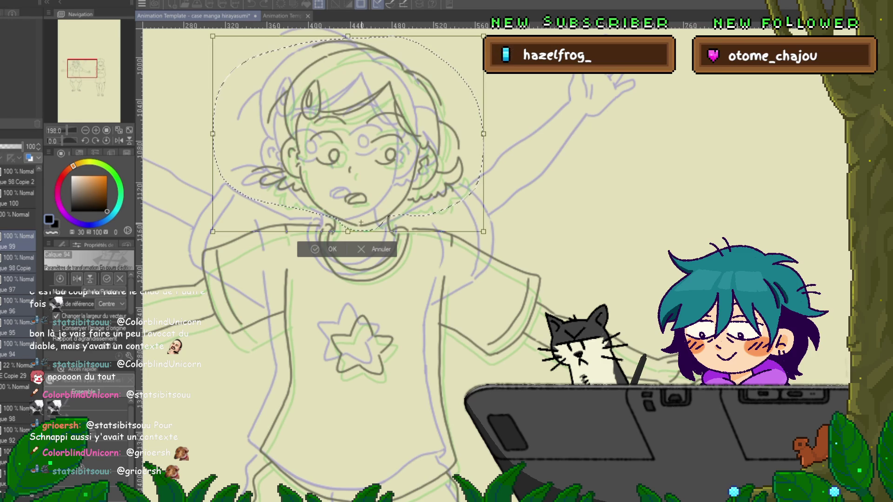
left_click_drag(361, 221, 359, 225)
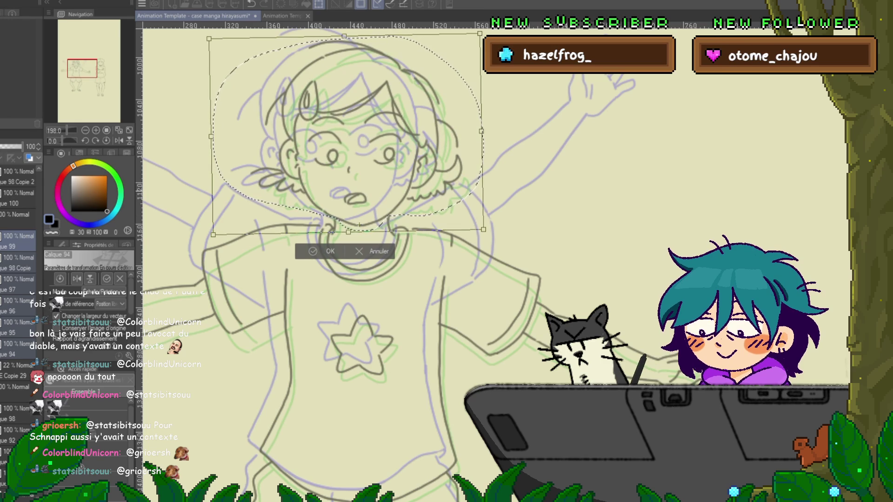
left_click_drag(492, 140, 494, 136)
key("Return")
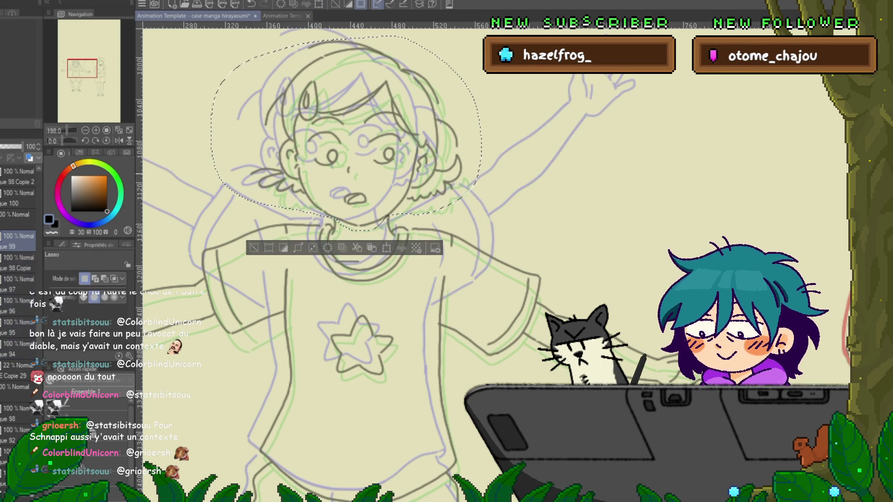
Check the head against other frames, clear the selection, and add layer ue 100 to the selection.
key("Right")
key("Right")
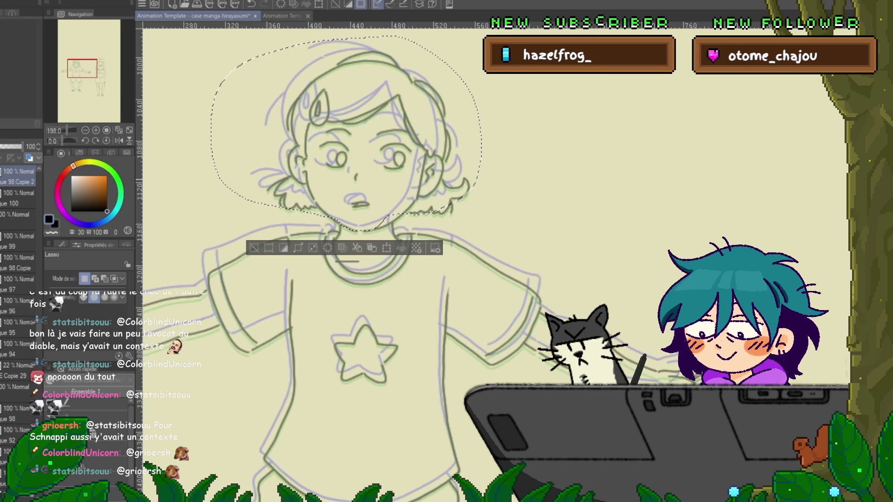
key("Left")
key("Right")
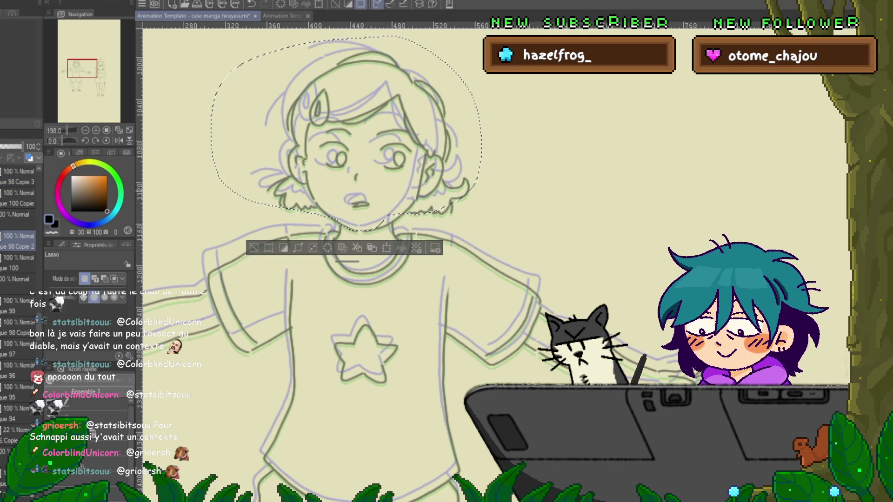
key("ctrl+d")
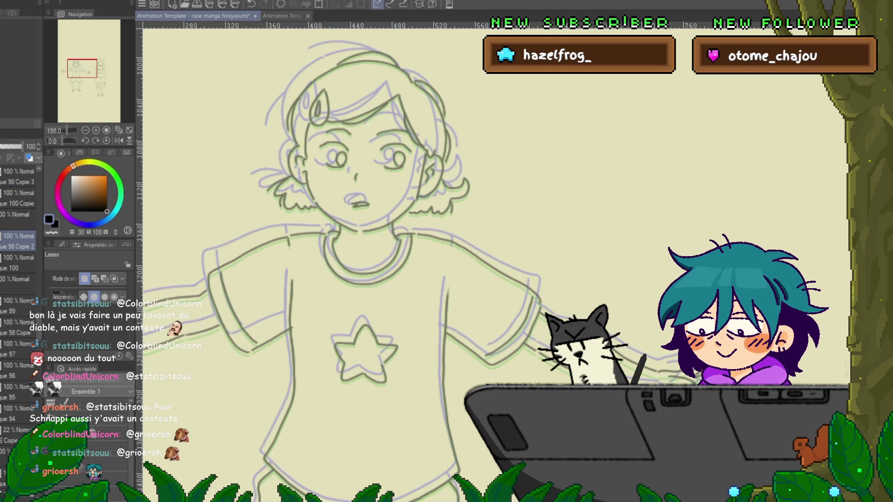
left_click(18, 263, "ctrl")
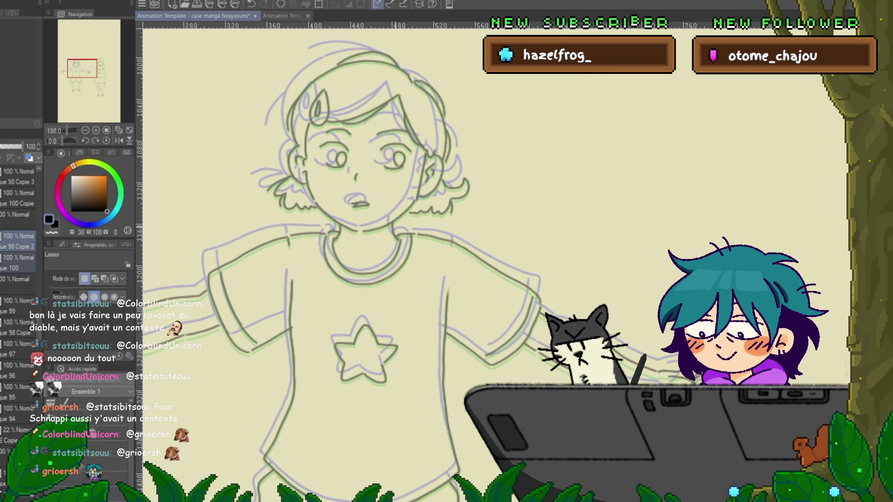
Lasso the girl's head and apply two successive transforms to it.
mouse_move(393, 224)
left_mouse_down()
mouse_move(370, 236)
mouse_move(246, 211)
left_mouse_up()
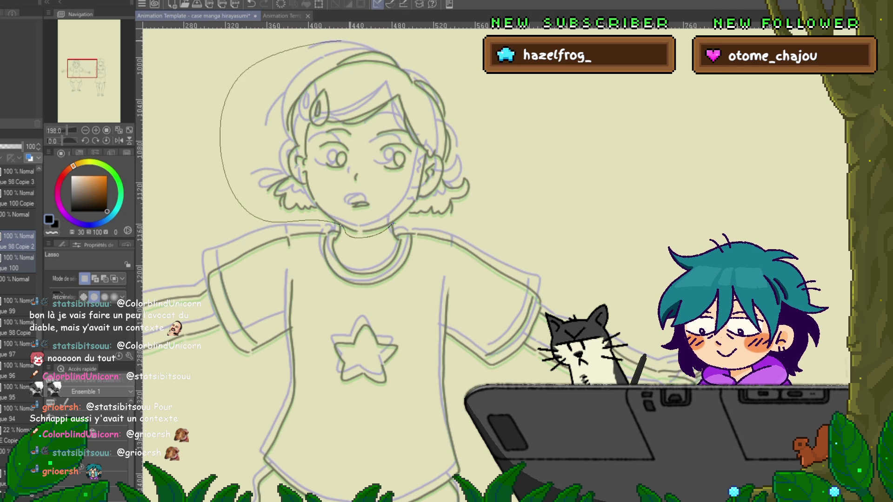
left_click_drag(392, 223, 393, 226)
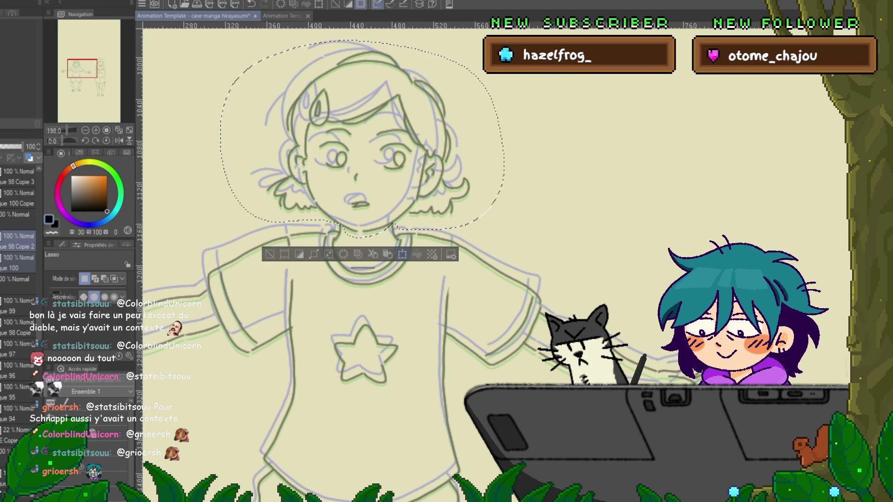
left_click(402, 254)
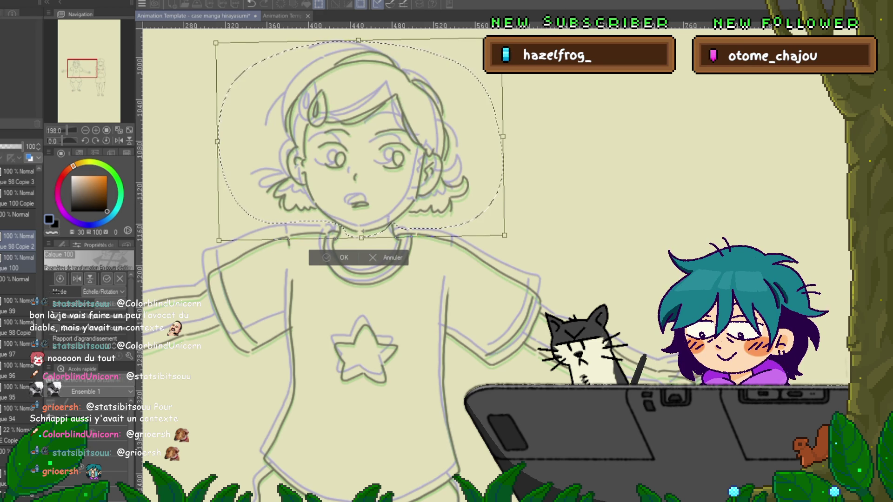
key("Return")
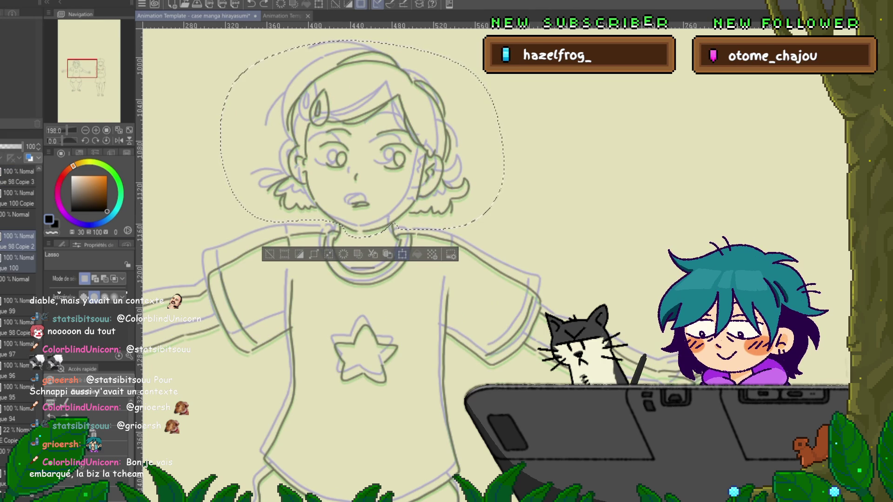
key("ctrl+t")
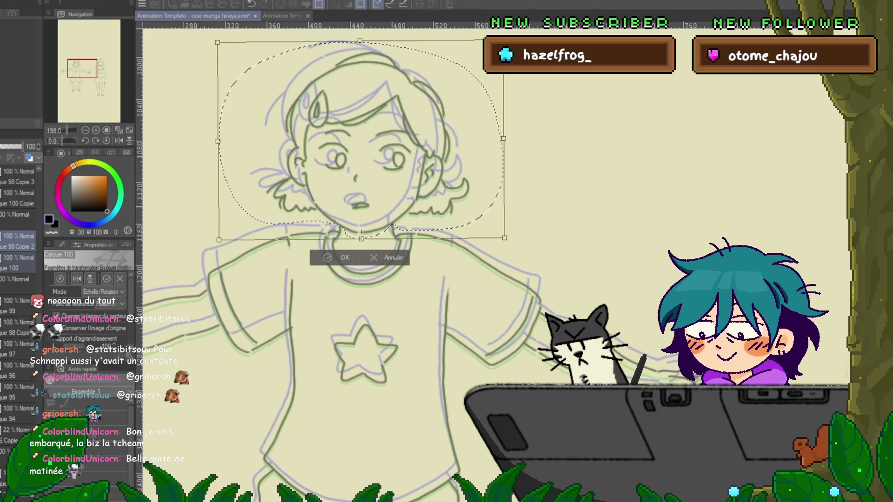
key("Return")
Switch to the ue 99 drawing, clear the selection, and step through frames comparing onion skins.
left_click(19, 305)
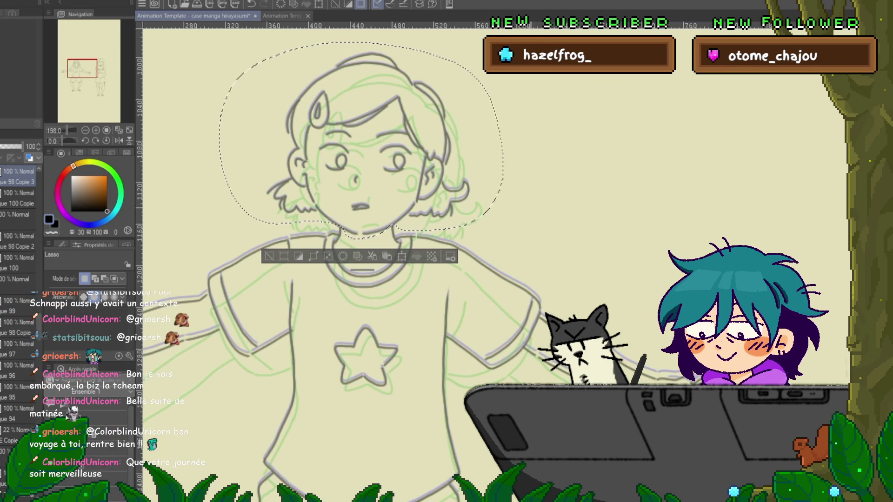
key("ctrl+d")
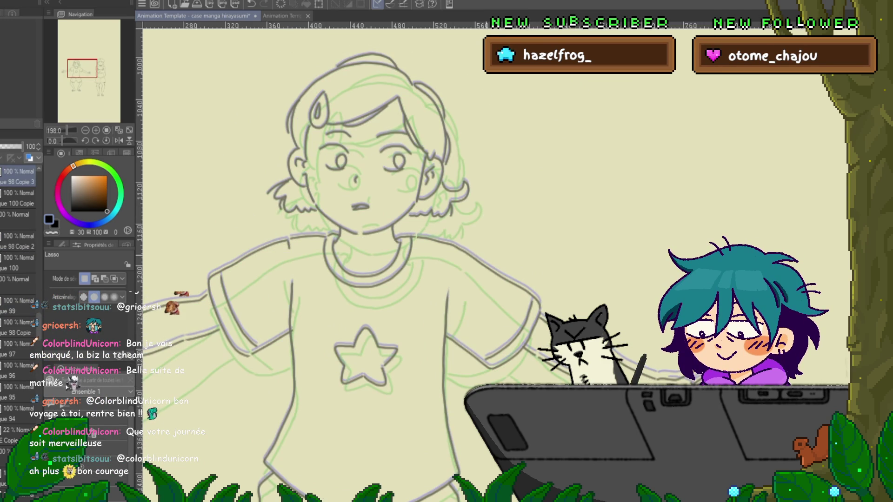
key("Down")
key("Down")
key("Down")
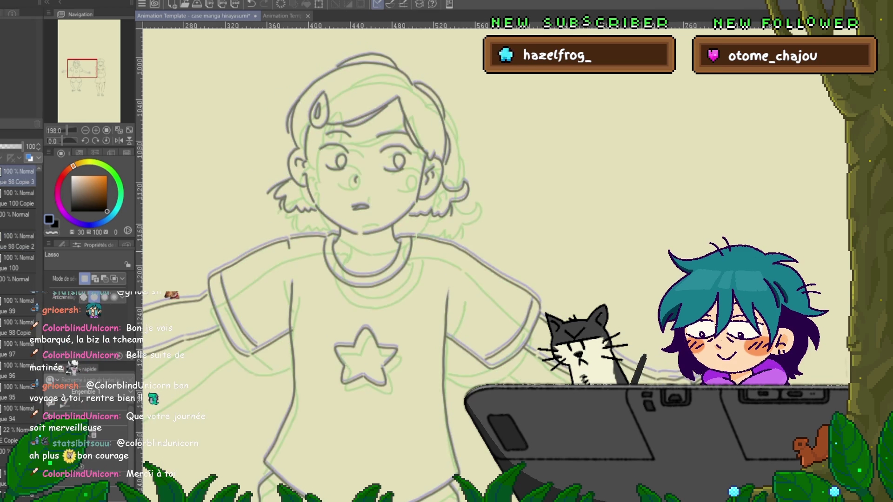
key("Up")
key("Up")
key("Up")
key("Down")
key("Down")
key("Down")
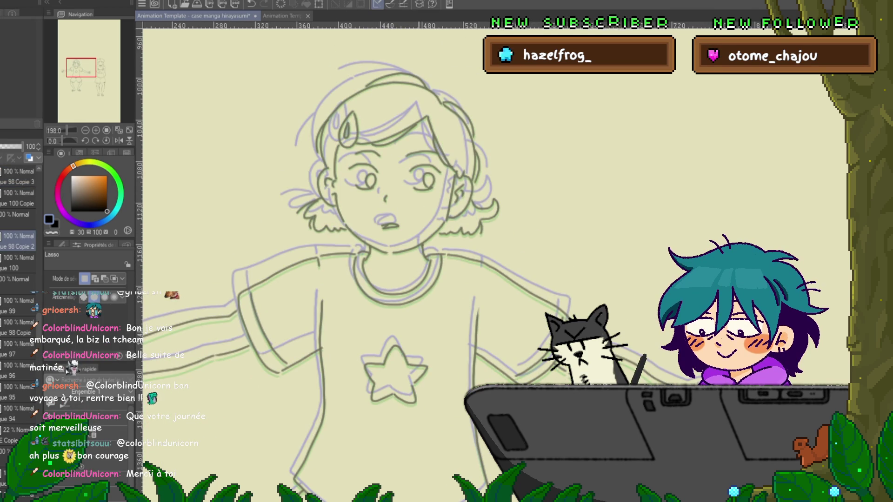
key("Up")
key("Up")
key("Up")
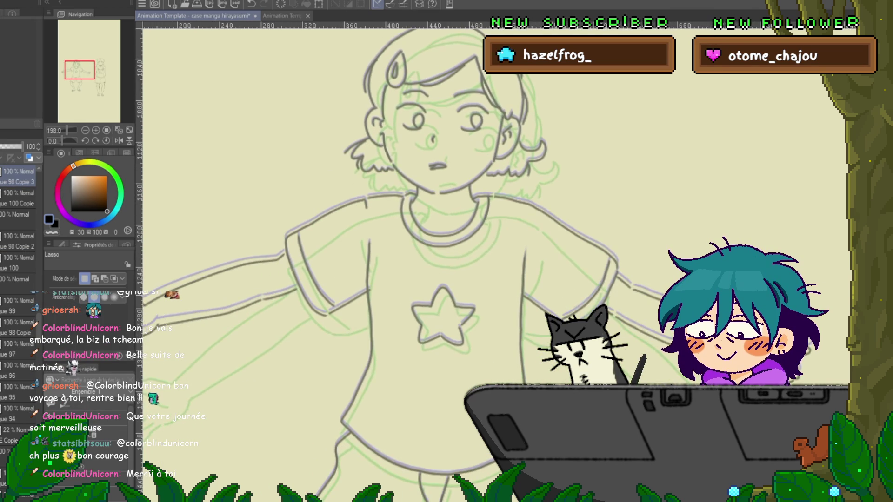
key("Down")
key("Down")
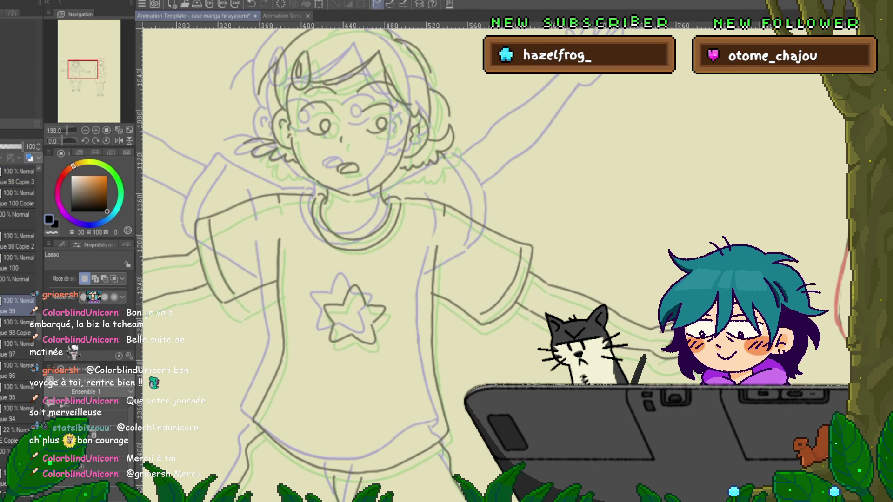
Zoom out to 100% and play the animation, stopping on the arms-down frame.
key("ctrl+alt+0")
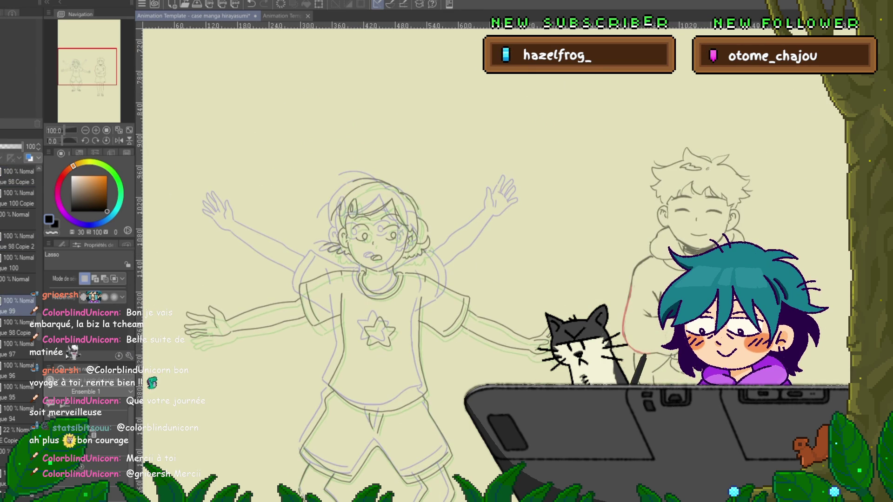
scroll(465, 261, "down", 2)
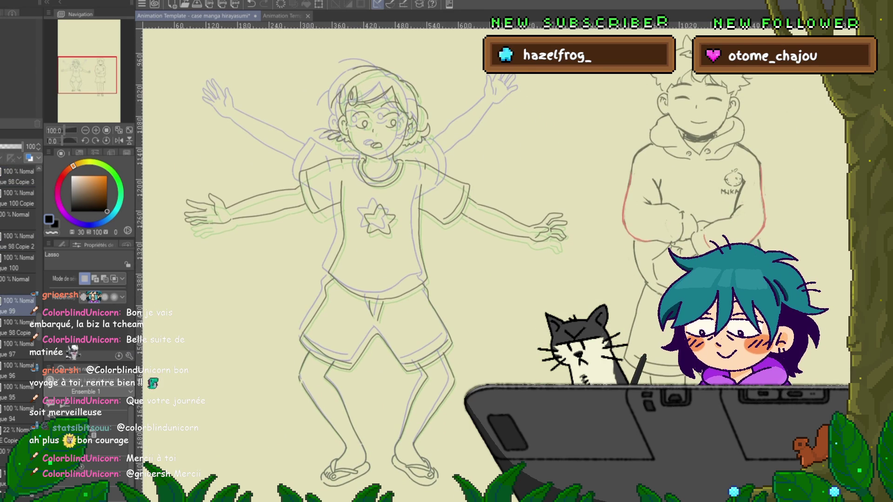
key("space")
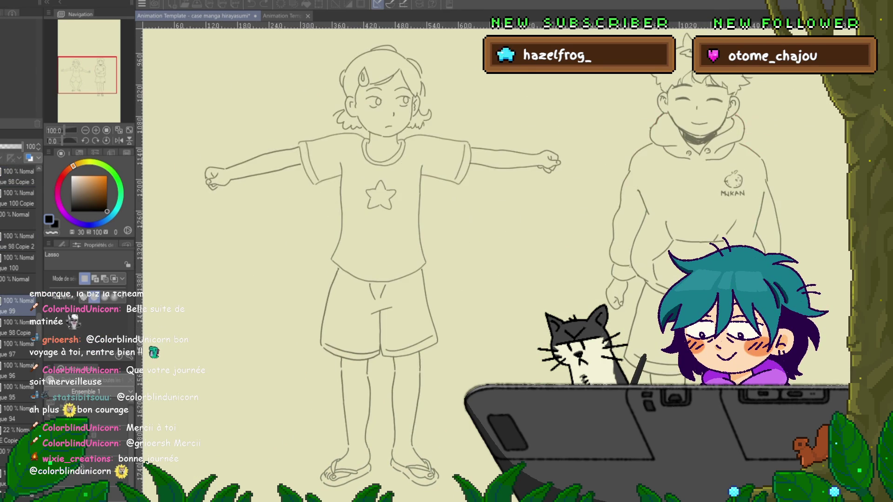
key("space")
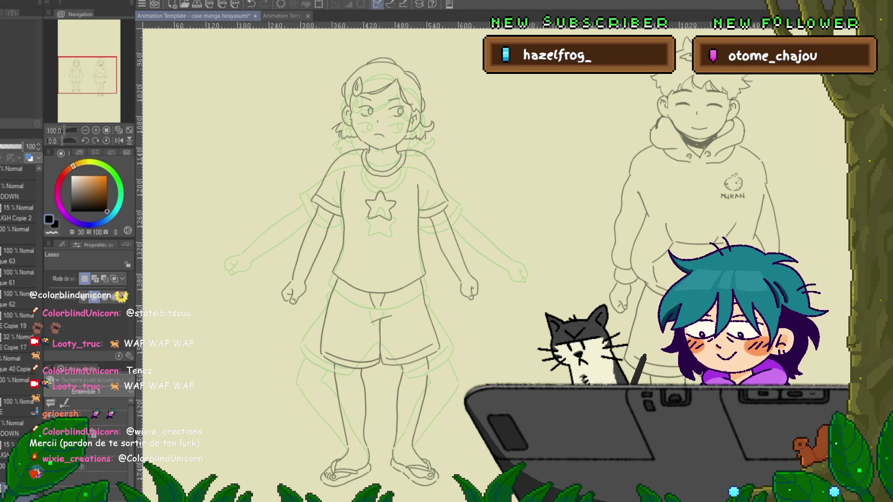
Review the animation playback, then add new empty cel 104 after the clasped-hands cel.
key("space")
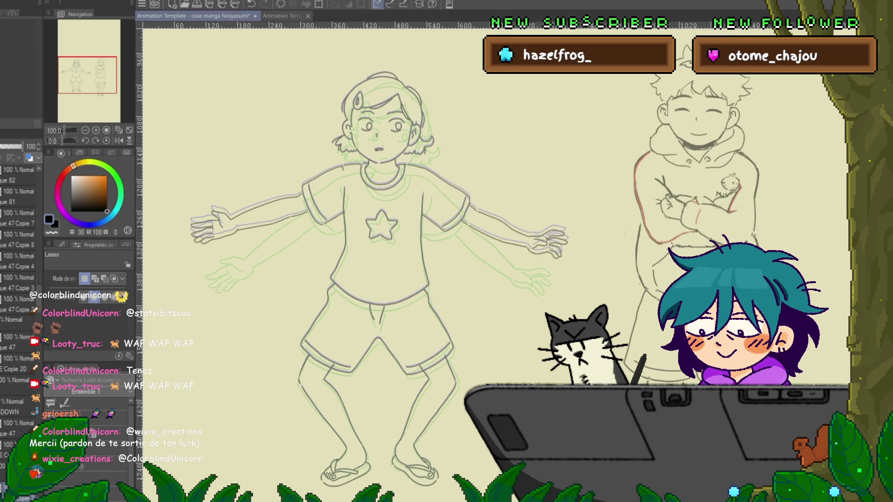
scroll(388, 321, "down", 2)
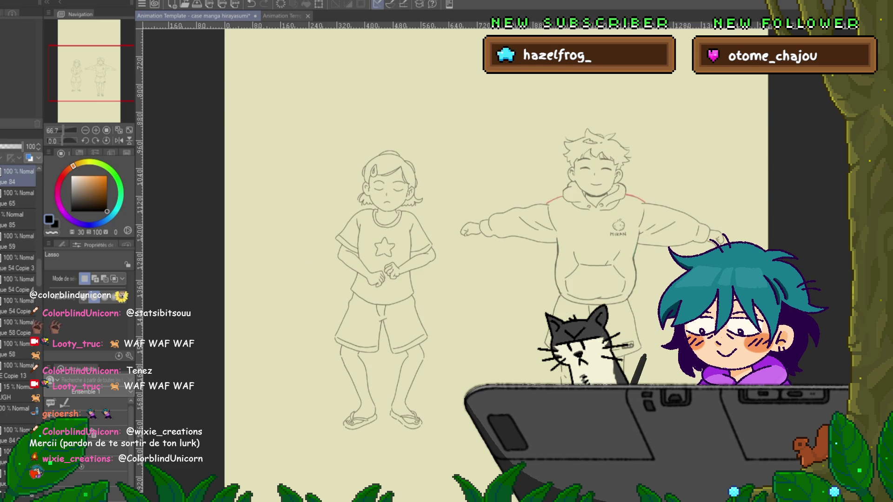
scroll(408, 394, "up", 2)
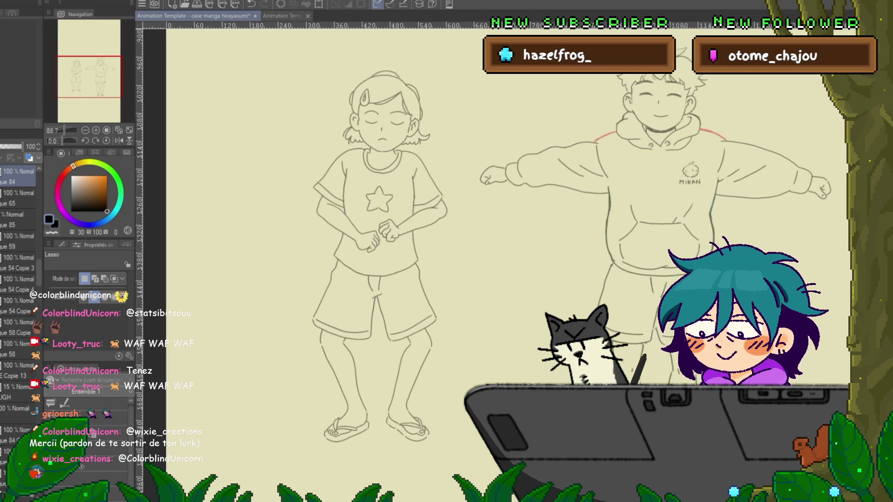
scroll(512, 261, "left", 4)
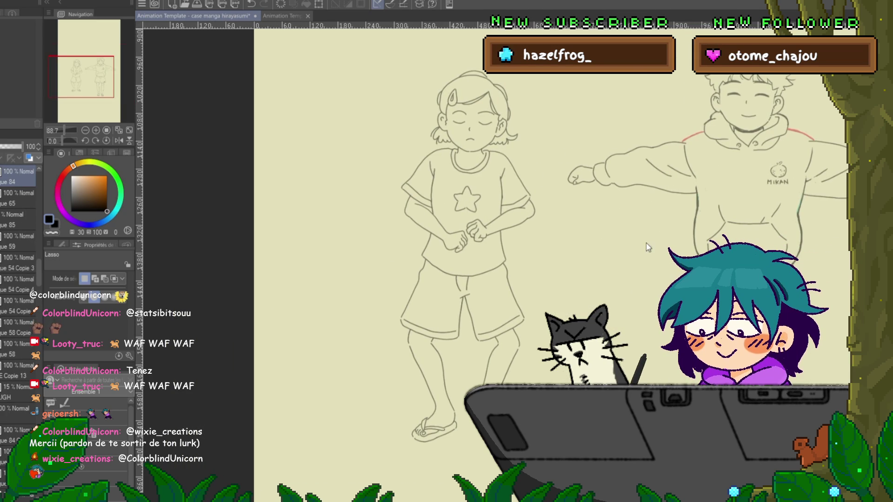
key("space")
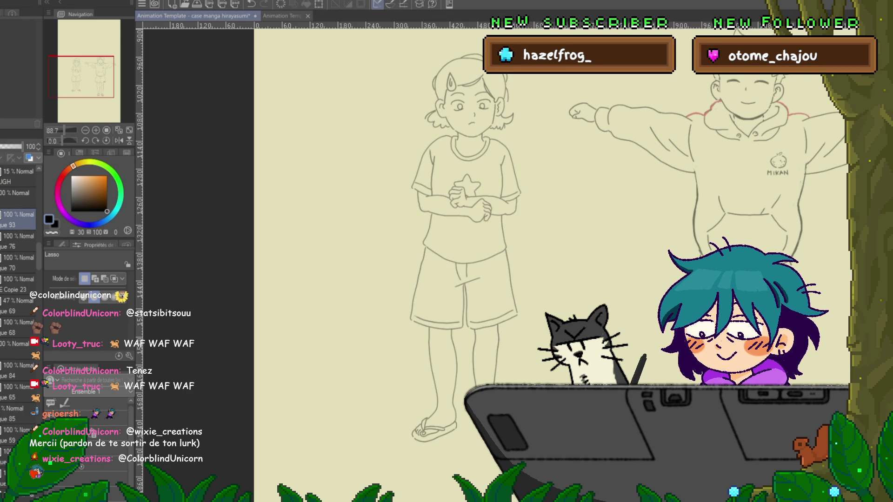
left_click(19, 365)
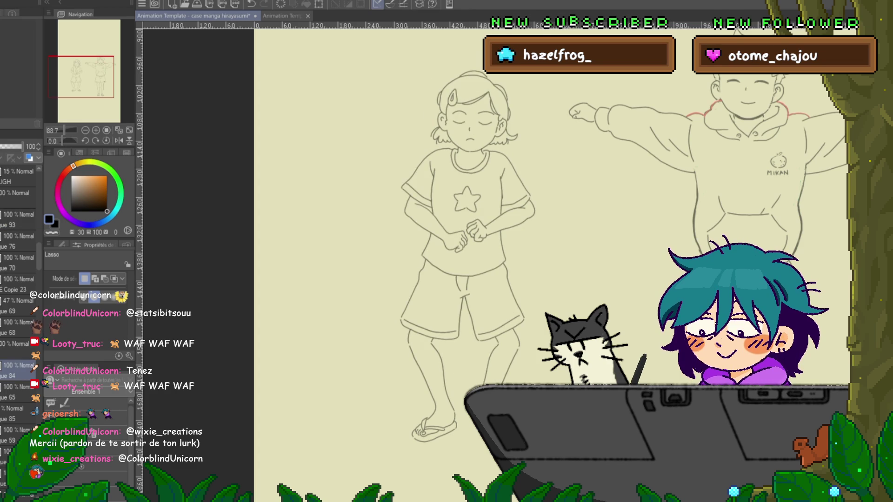
left_click(18, 354)
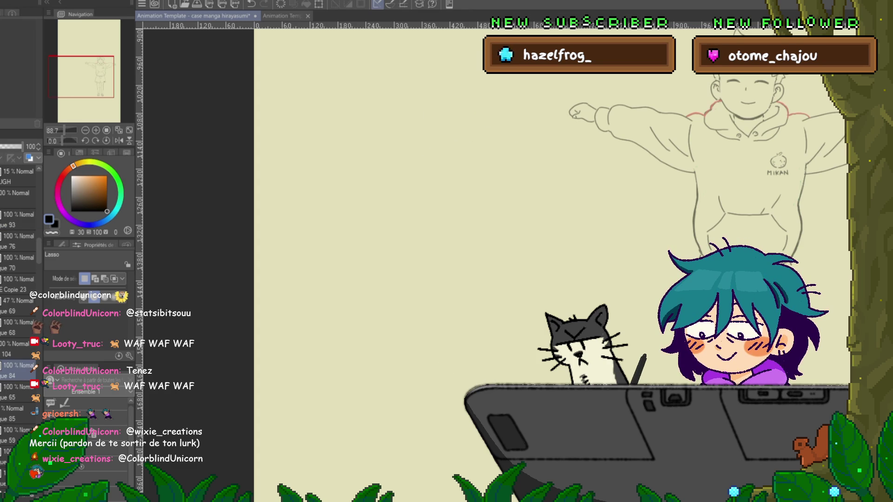
Show neighbouring frames as onion skin and switch to the sketching pen.
key("ctrl+z")
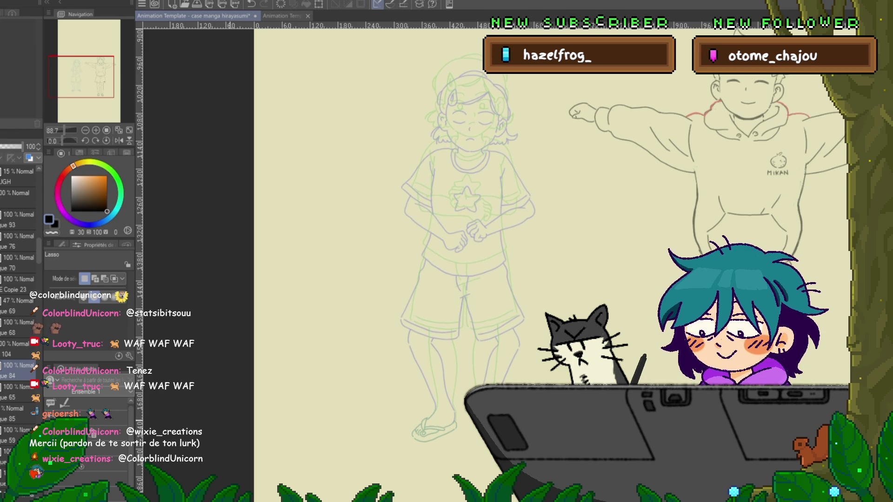
scroll(533, 172, "up", 3)
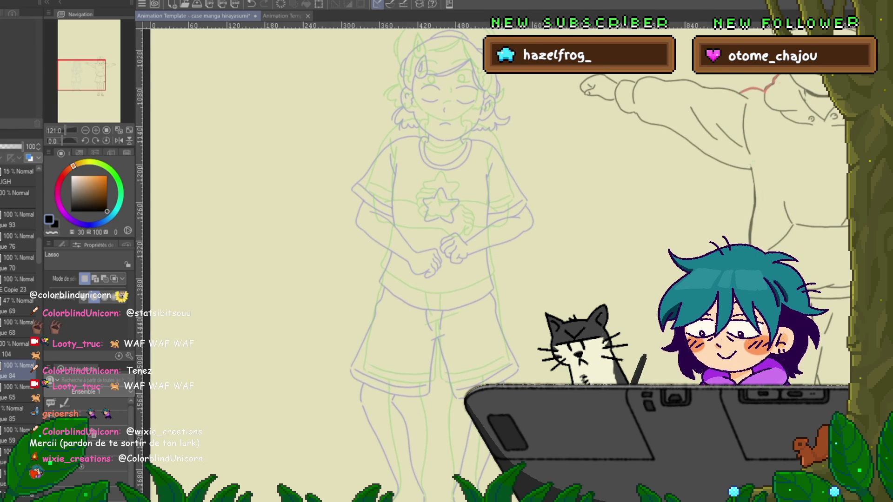
scroll(465, 251, "up", 3)
scroll(451, 272, "up", 3)
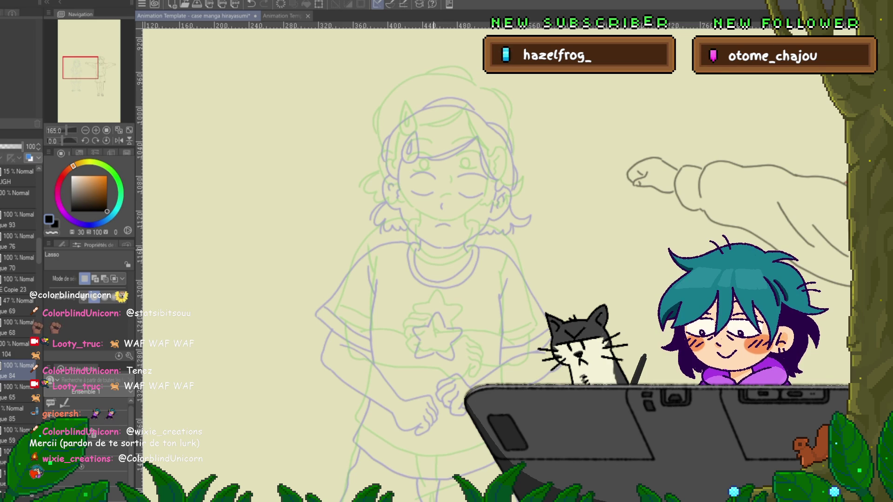
key("p")
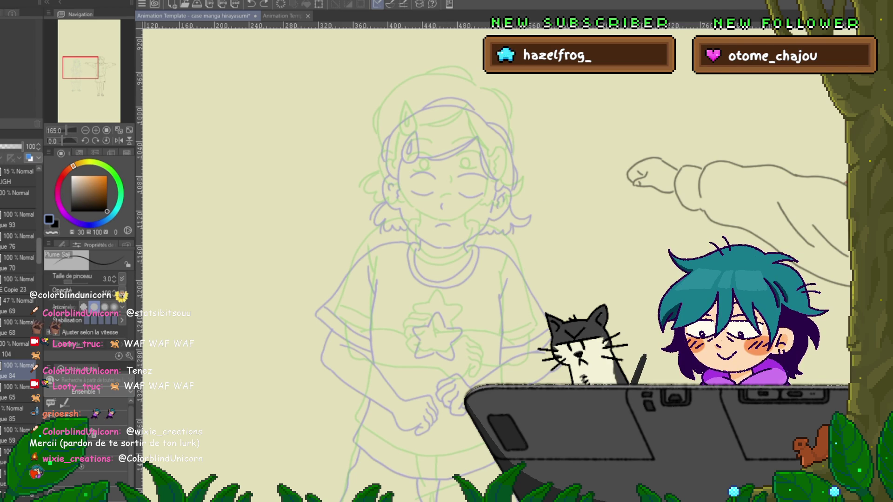
scroll(18, 279, "down", 5)
scroll(18, 279, "up", 2)
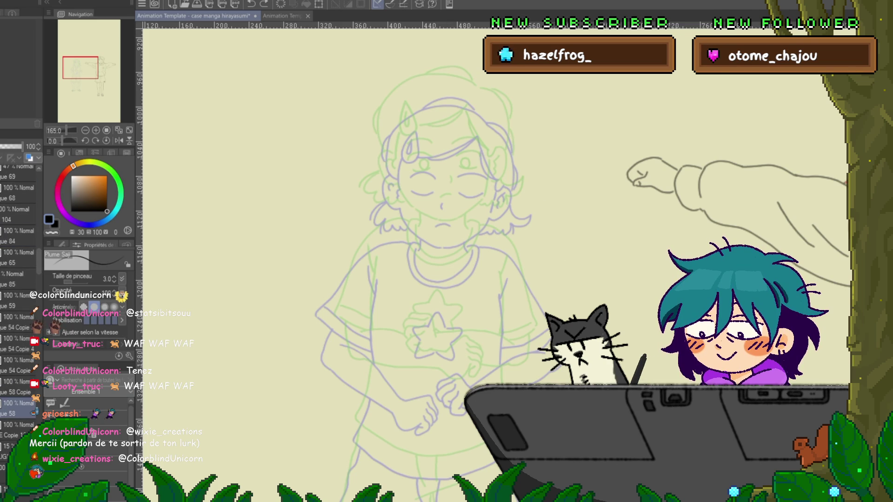
Move the range of girl sketch layers into cel folder 104.
left_click(17, 408)
left_click(17, 236, "shift")
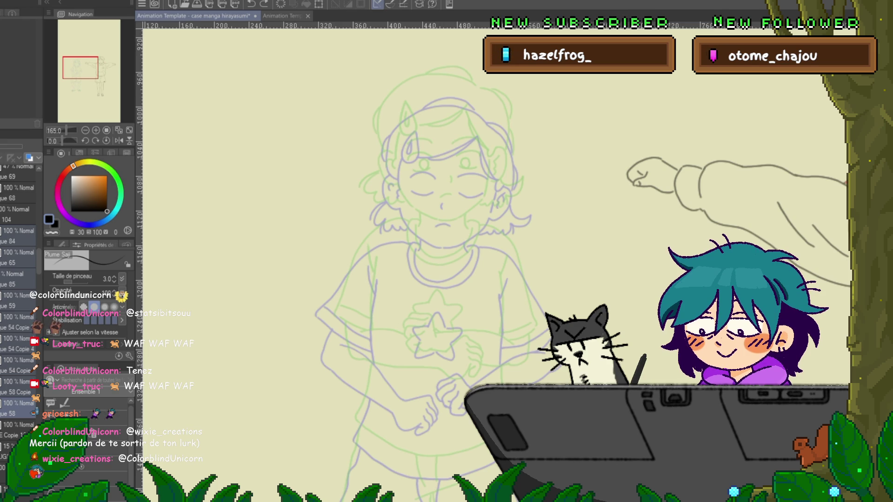
left_click(18, 236)
left_click_drag(441, 186, 372, 283)
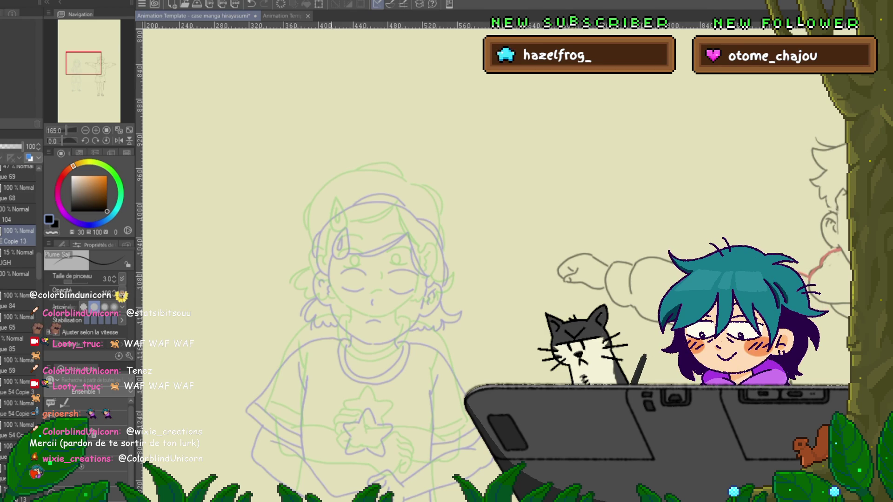
scroll(358, 279, "down", 3)
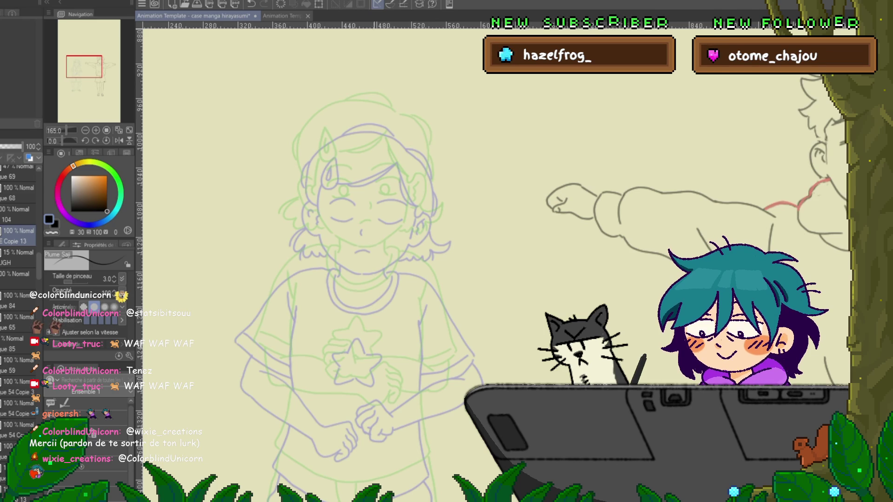
Compare the clasped-hands pose with the closed-eyes cel and neighbouring frames.
key("ctrl+Right")
scroll(19, 279, "up", 2)
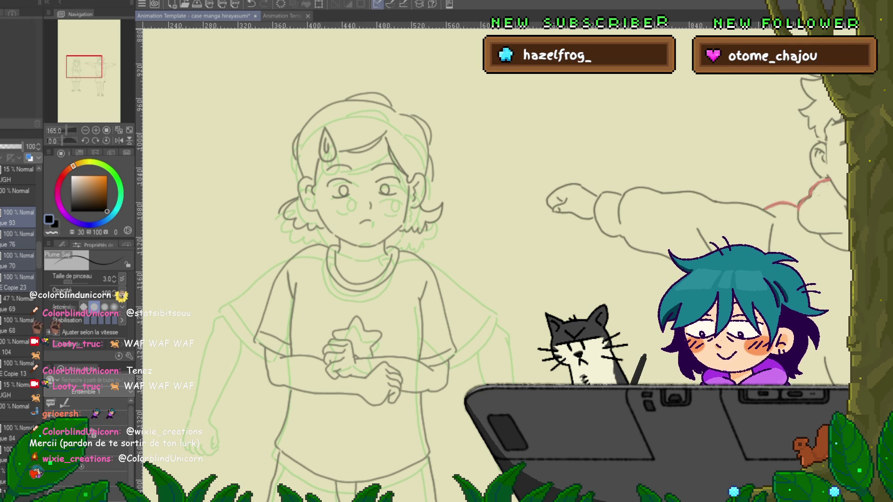
left_click(18, 363)
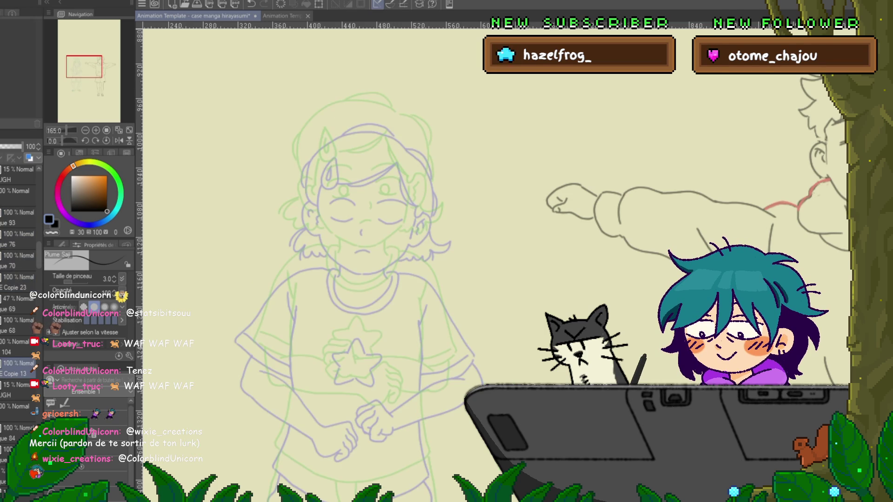
key("Right")
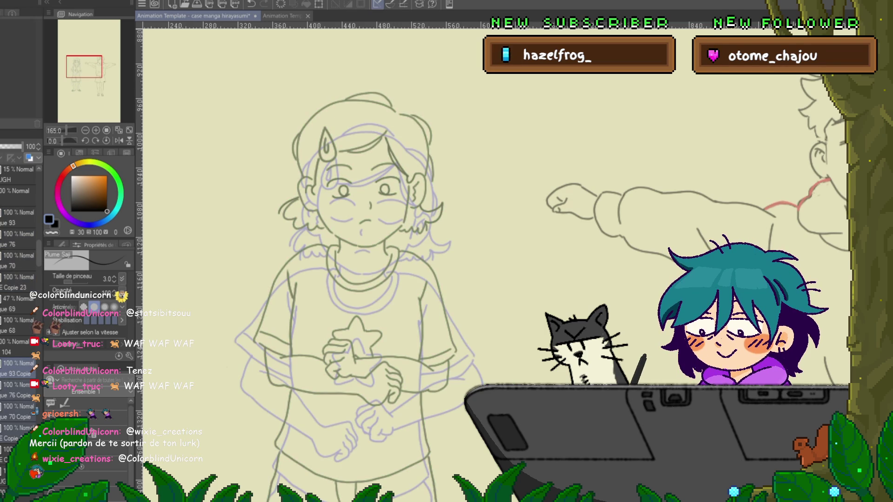
key("ctrl+minus")
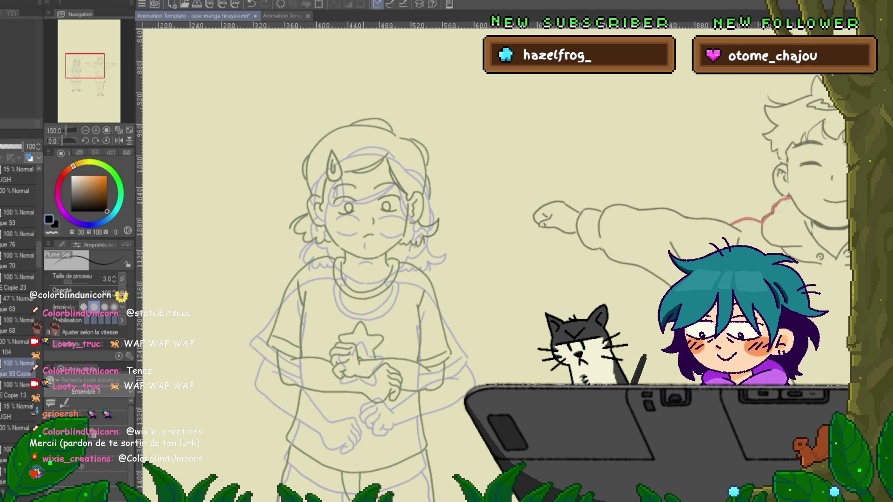
key("Right")
key("Right")
key("Right")
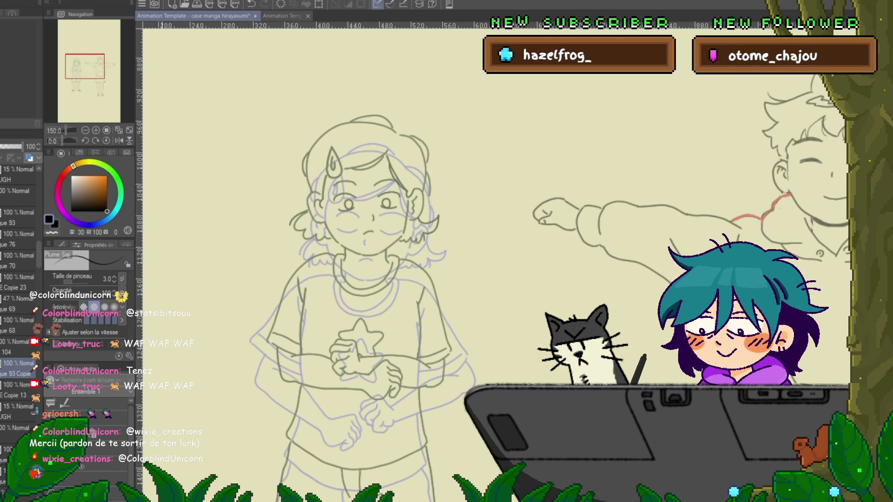
key("m")
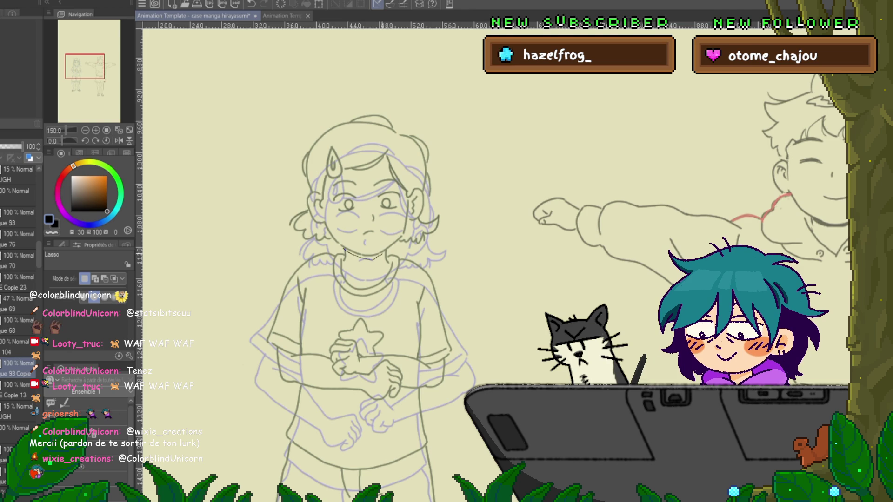
Erase the lines inside a freehand selection around the girl's head and hair.
mouse_move(386, 250)
left_mouse_down()
mouse_move(455, 147)
mouse_move(272, 164)
mouse_move(283, 242)
left_mouse_up()
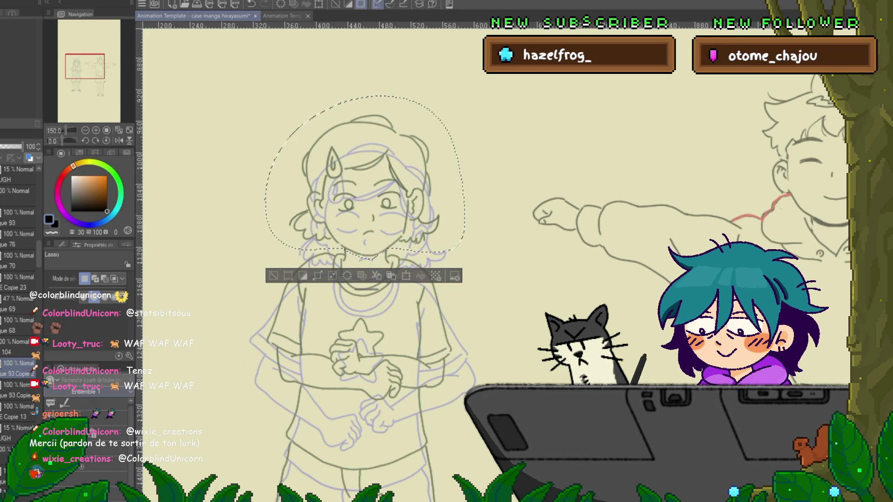
key("Delete")
key("ctrl+d")
Redraw the sleeve edges and shirt hem, then lasso the clasped arms and hands.
mouse_move(354, 279)
left_mouse_down()
mouse_move(329, 209)
mouse_move(351, 167)
left_mouse_up()
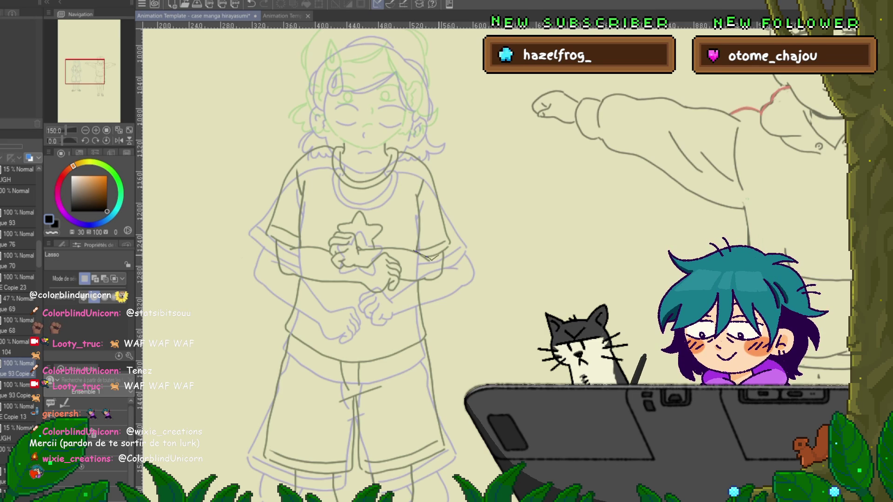
mouse_move(444, 253)
left_mouse_down()
mouse_move(442, 291)
mouse_move(412, 283)
left_mouse_up()
left_click_drag(353, 305, 294, 278)
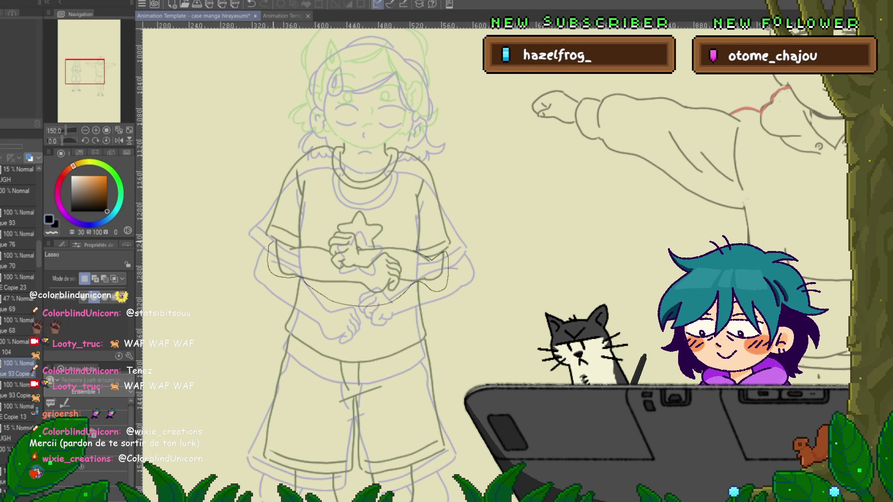
mouse_move(273, 241)
left_mouse_down()
mouse_move(291, 258)
mouse_move(331, 232)
left_mouse_up()
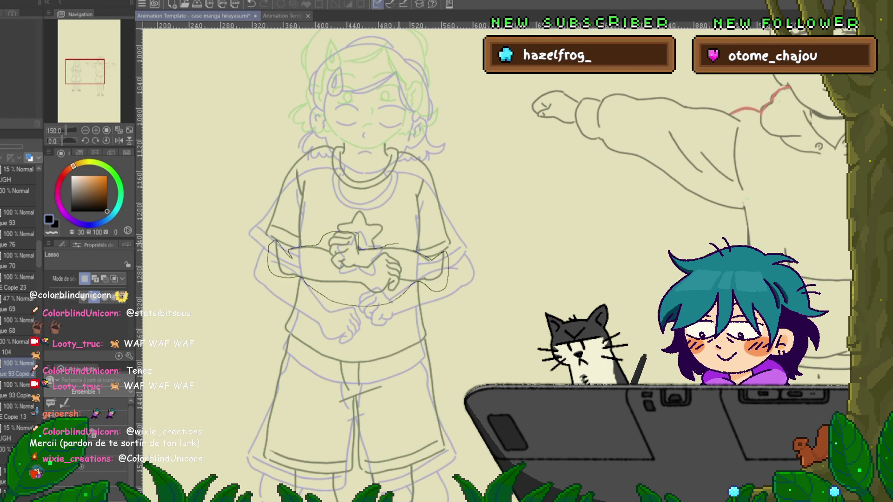
left_click_drag(358, 247, 321, 242)
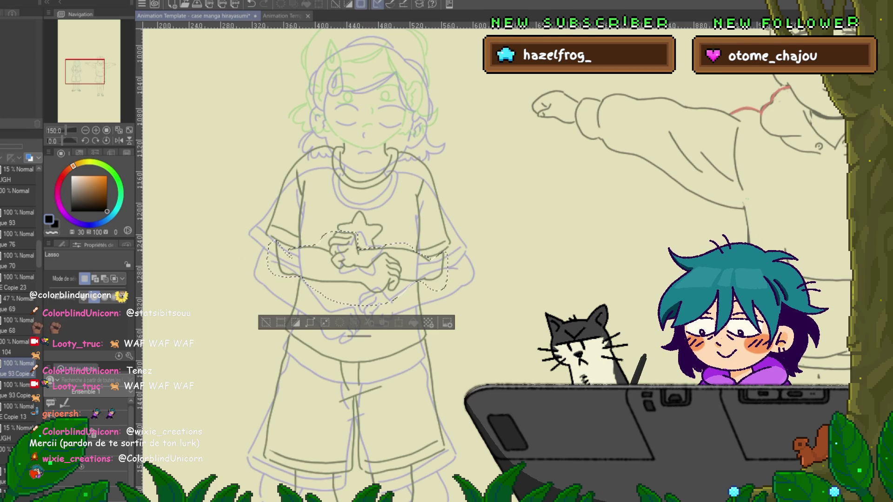
Copy the clasped arms onto a new layer, then switch layers and clear the selection.
left_click(19, 384)
key("ctrl+c")
key("ctrl+v")
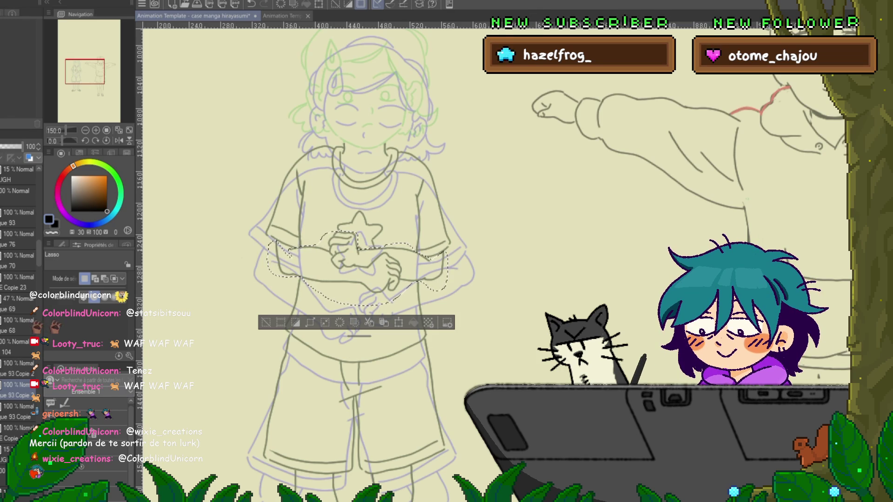
left_click(19, 411)
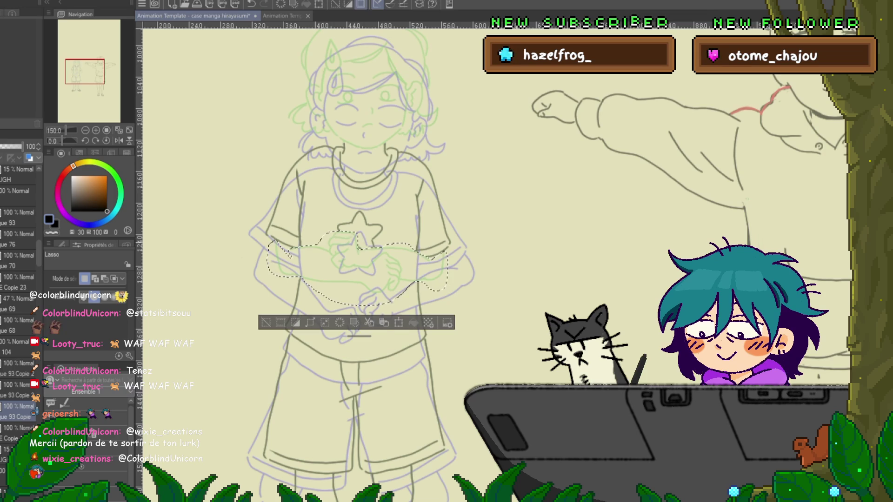
key("ctrl+d")
scroll(362, 260, "down", 5)
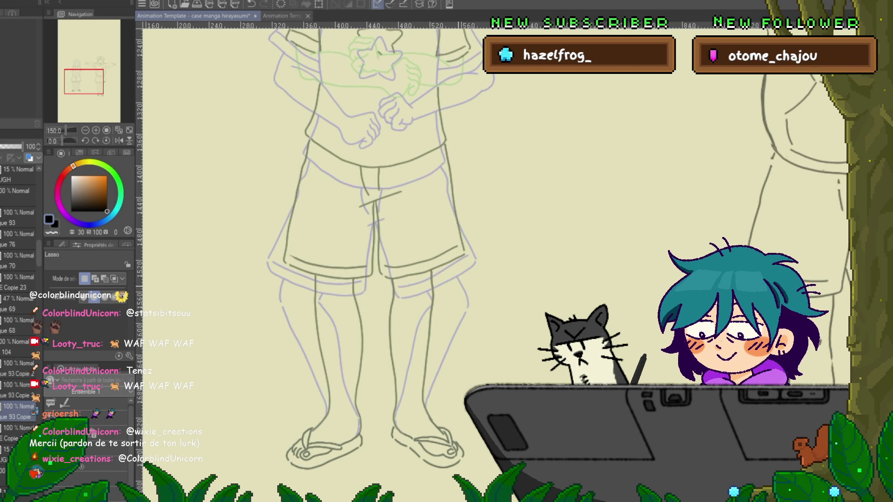
scroll(372, 260, "up", 5)
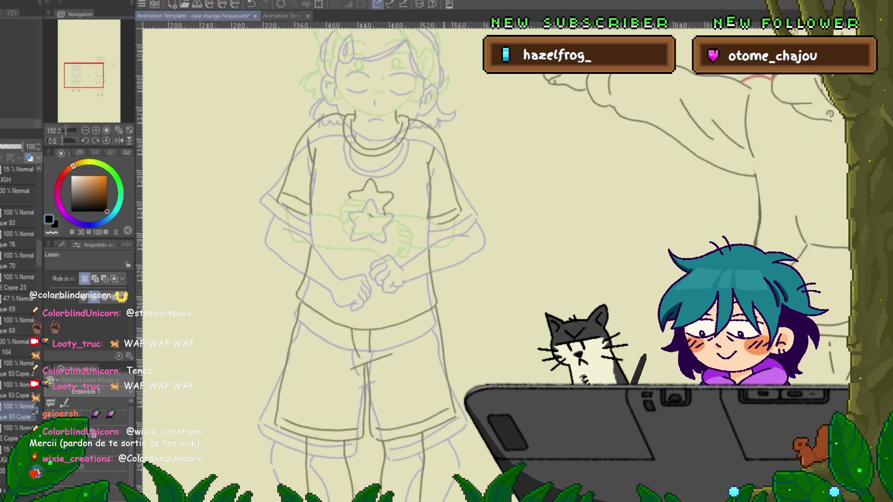
scroll(367, 261, "up", 3)
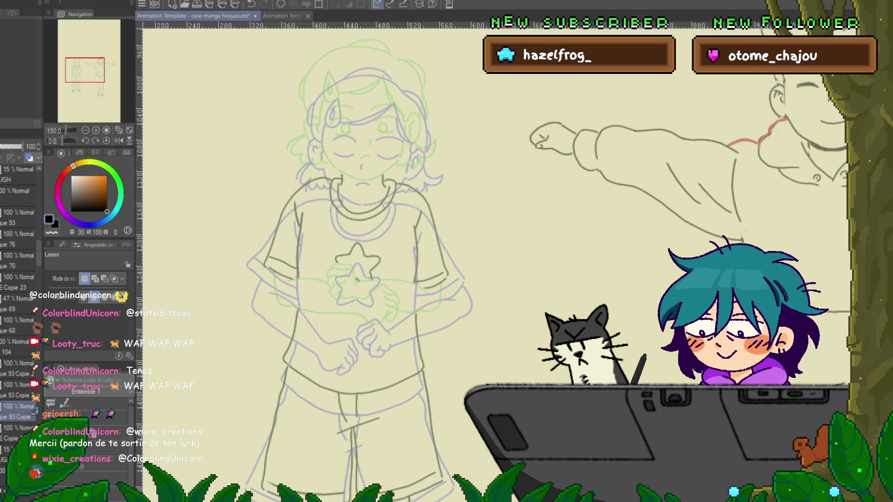
Shift the Calque 93 Copie 2 head down with a slight clockwise tilt.
left_click(19, 363)
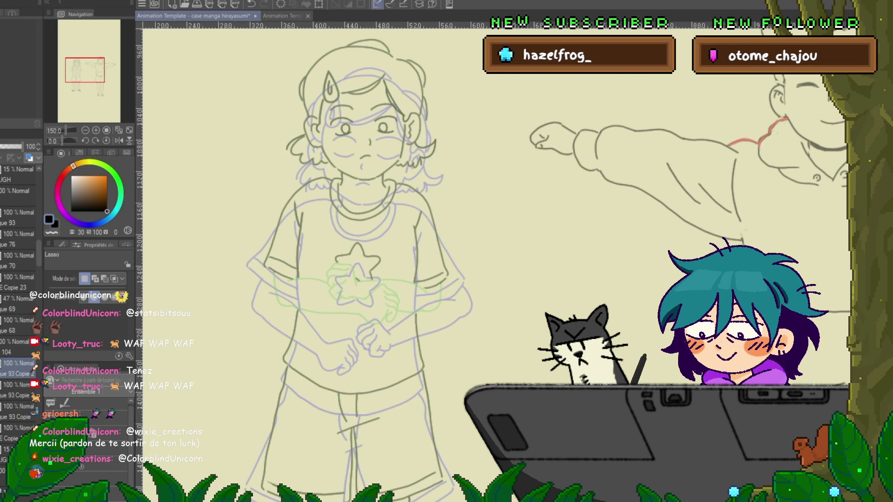
key("ctrl+t")
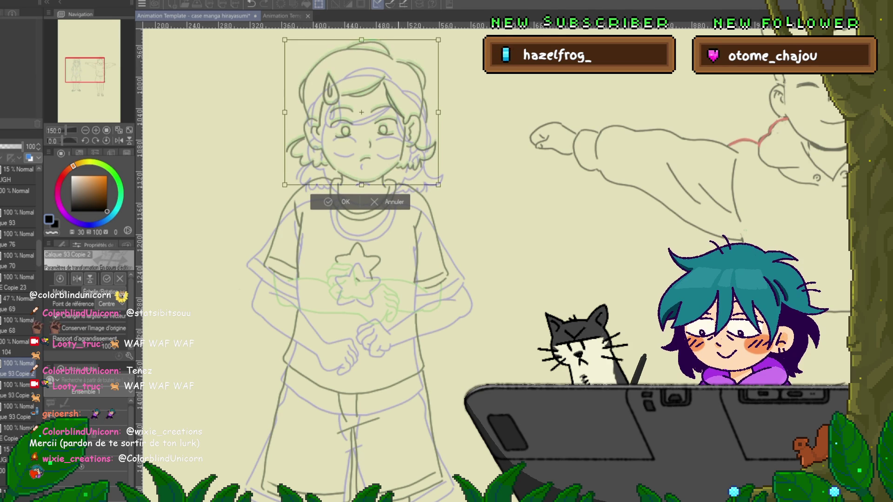
key("Down")
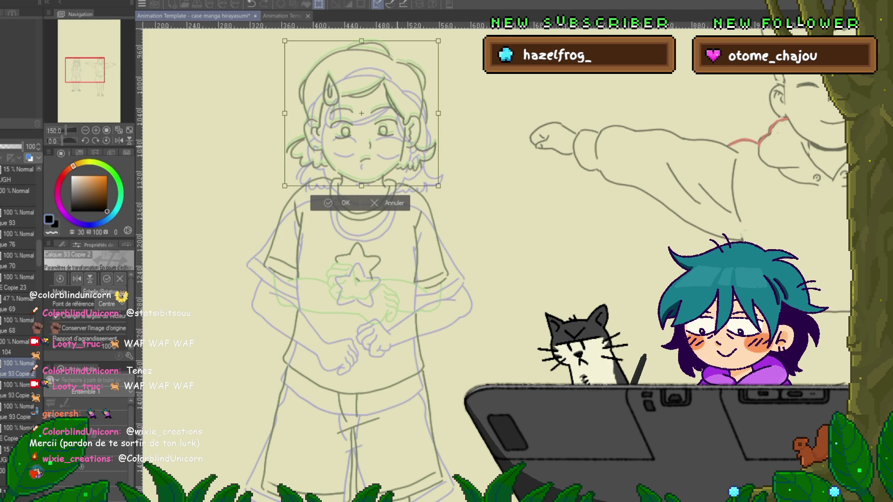
left_click_drag(447, 37, 447, 42)
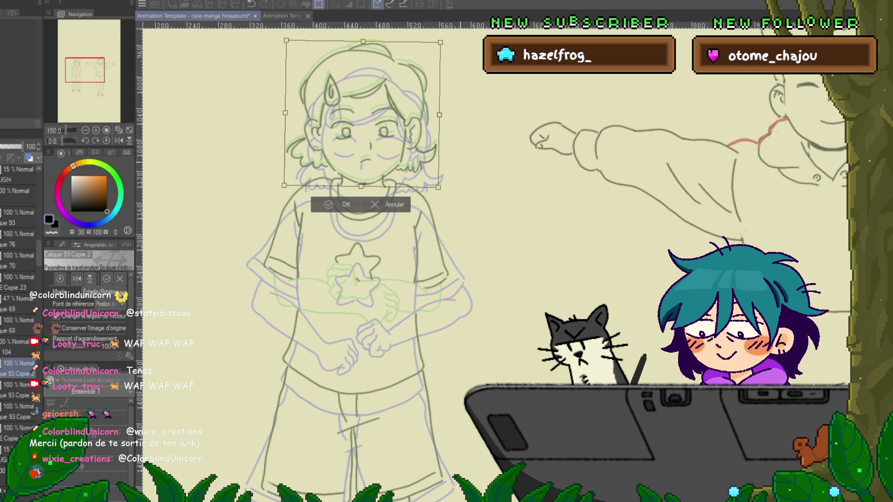
key("Return")
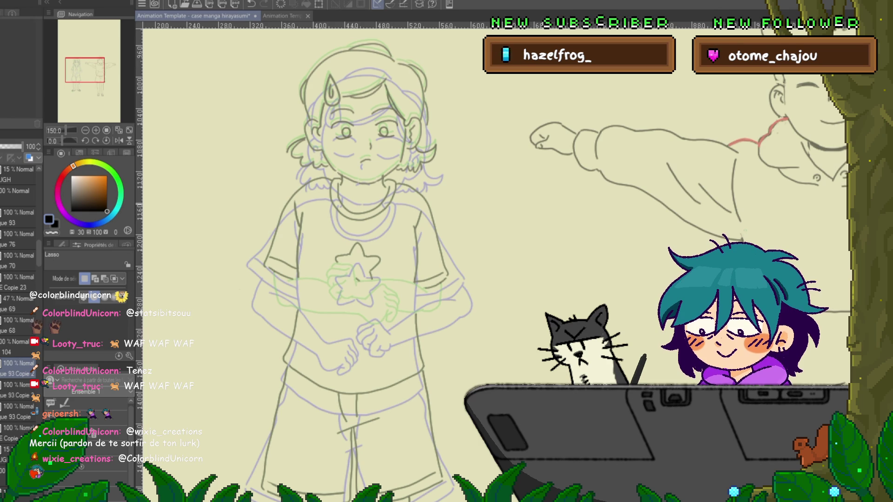
Lasso-select the girl's face and compare it against the neighbouring frame's face.
scroll(465, 261, "up", 5)
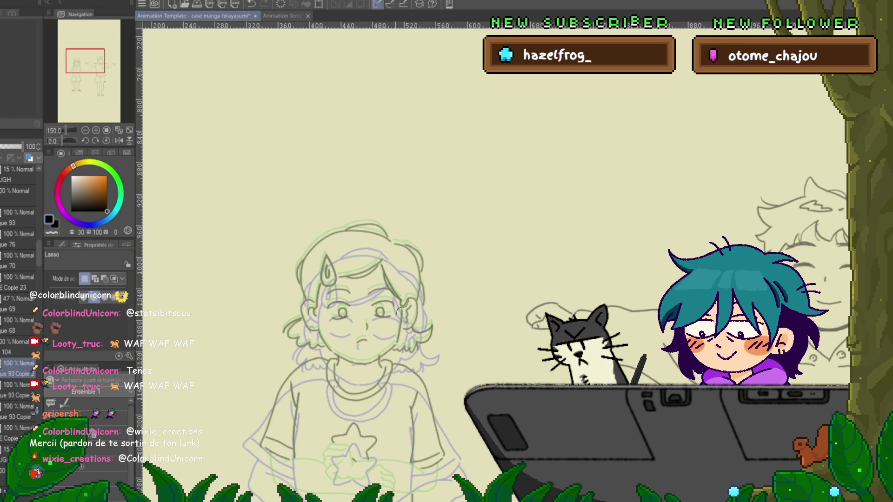
mouse_move(376, 348)
left_mouse_down()
mouse_move(354, 351)
mouse_move(319, 316)
left_mouse_up()
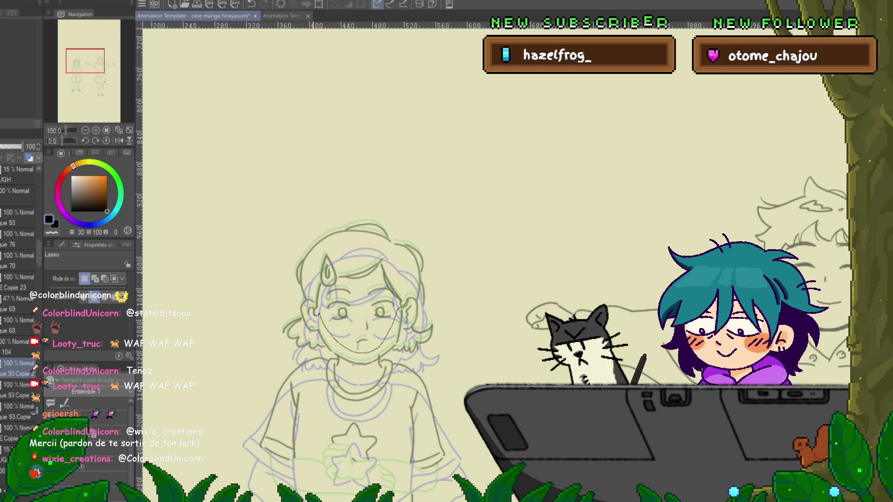
mouse_move(401, 302)
left_mouse_down()
mouse_move(403, 259)
mouse_move(354, 243)
left_mouse_up()
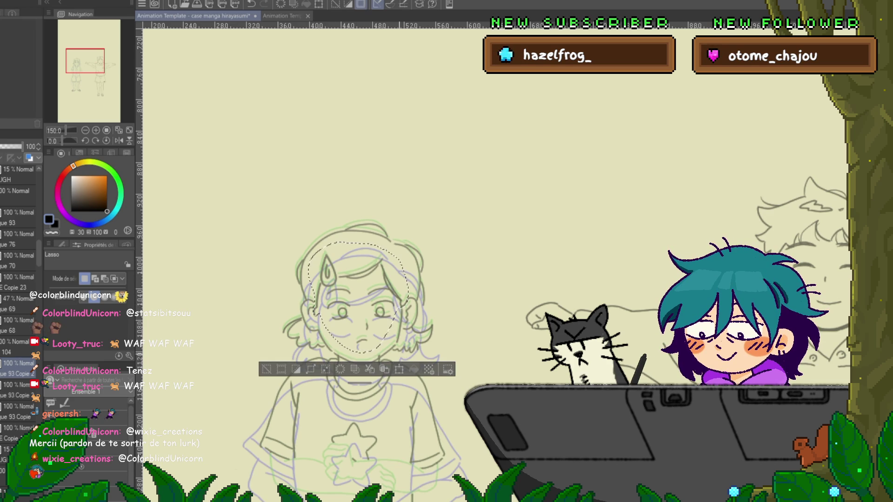
left_click(18, 406)
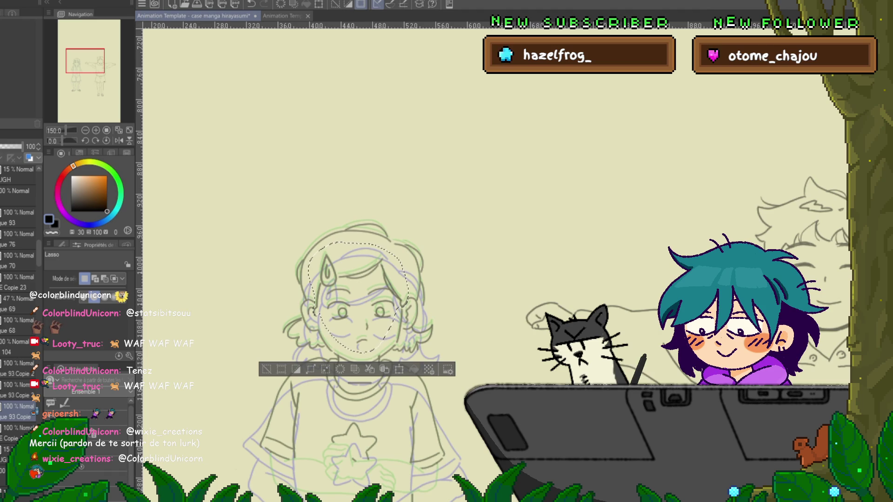
left_click(19, 363)
Nudge the selected face down a few pixels and commit the transform.
left_click(399, 369)
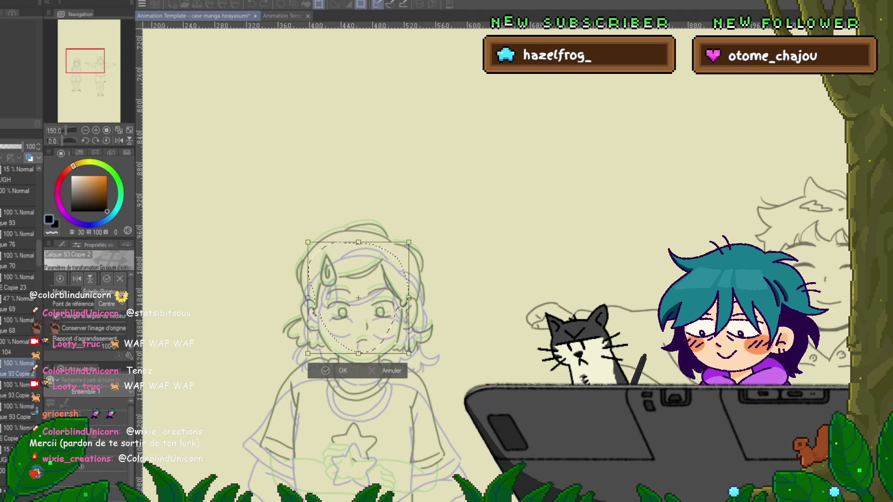
key("Down")
key("Down")
key("Down")
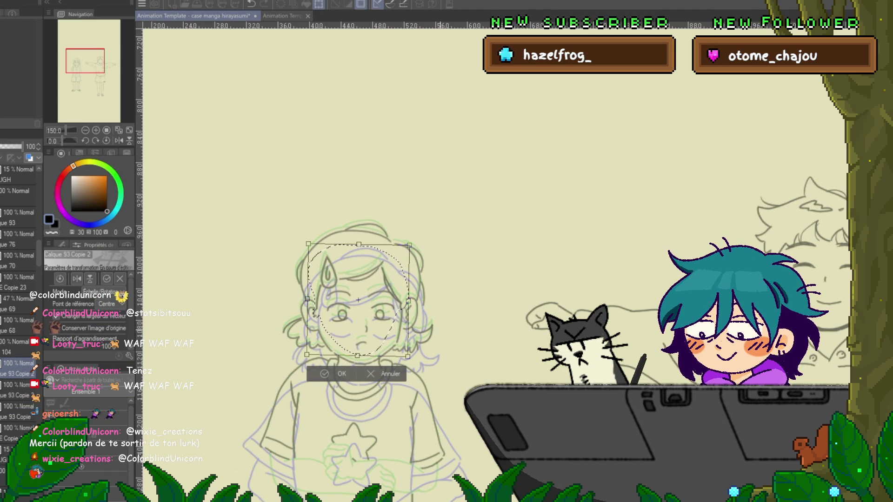
key("Return")
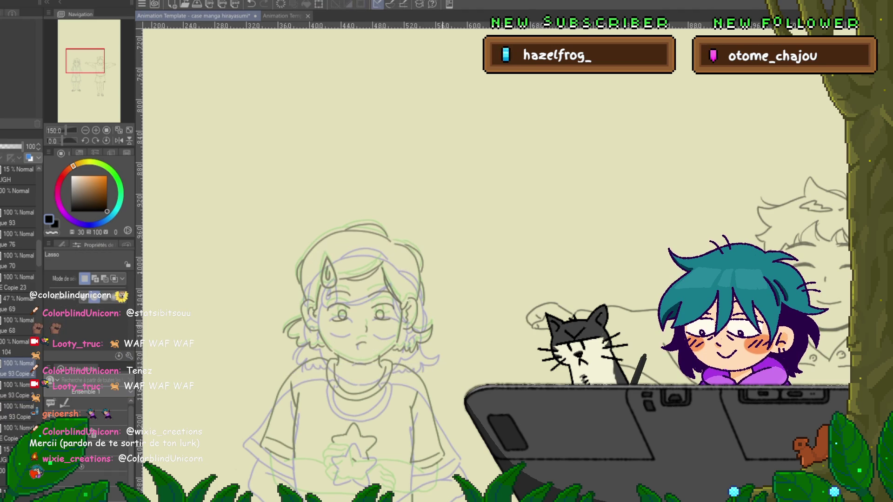
left_click(19, 363)
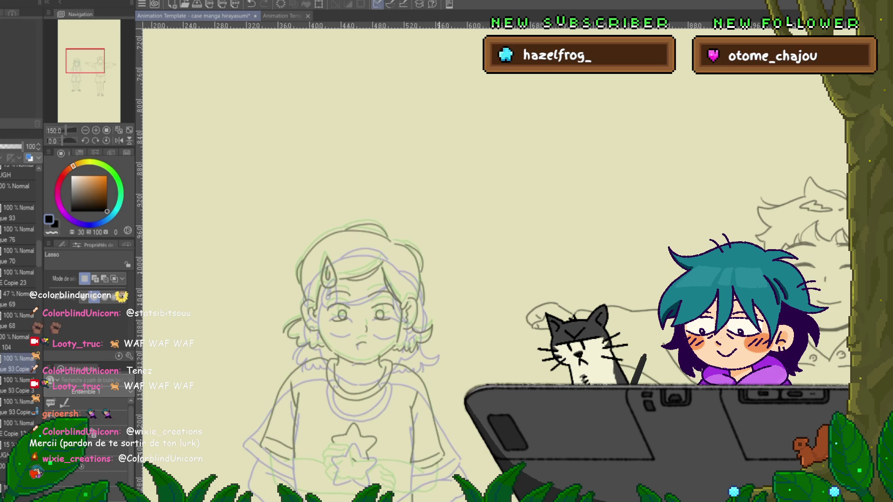
Flip between the closed-eye and open-eye frames, ending on the open-eye frame with hands over the star.
left_click(19, 352)
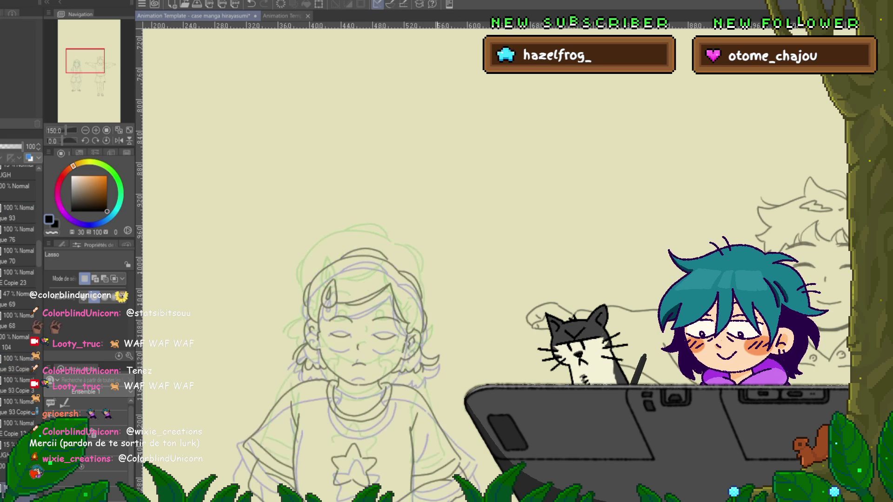
left_click(19, 362)
left_click(19, 352)
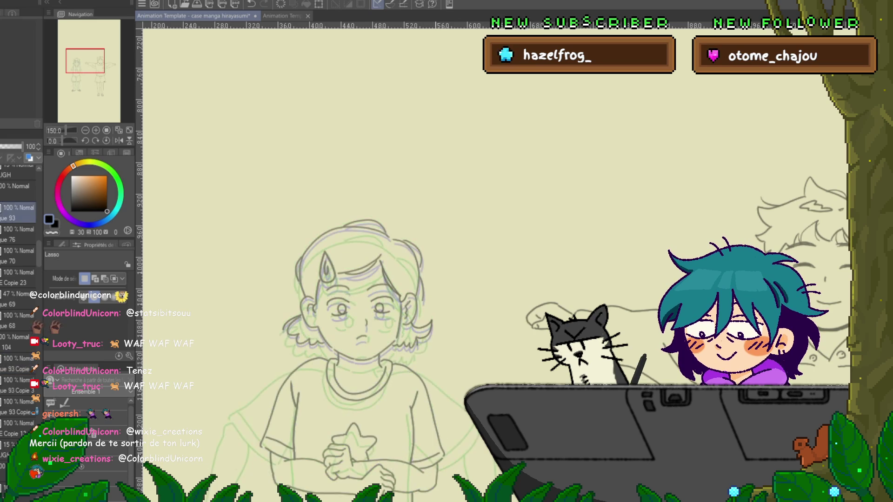
left_click(19, 363)
left_click(19, 352)
left_click(18, 362)
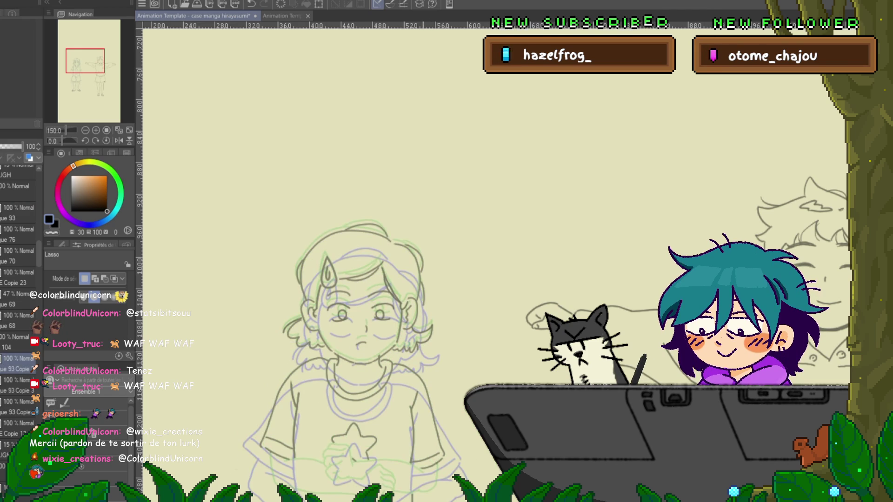
scroll(493, 261, "down", 2)
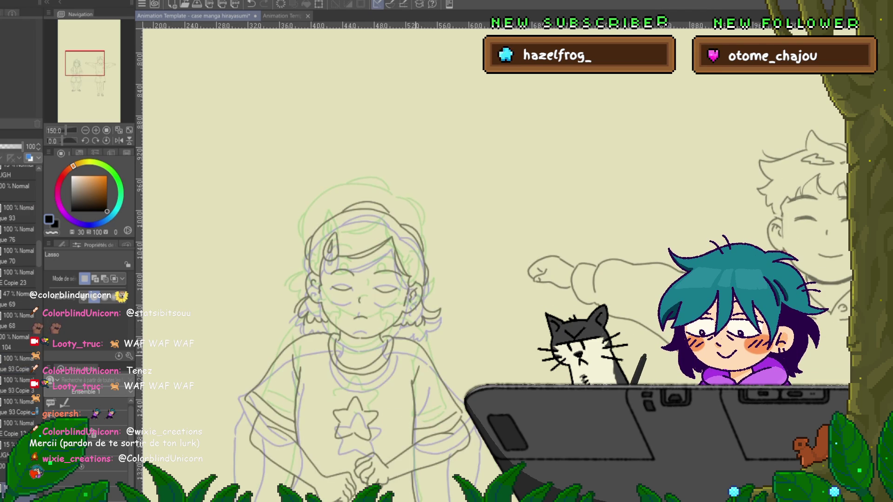
scroll(493, 260, "down", 1)
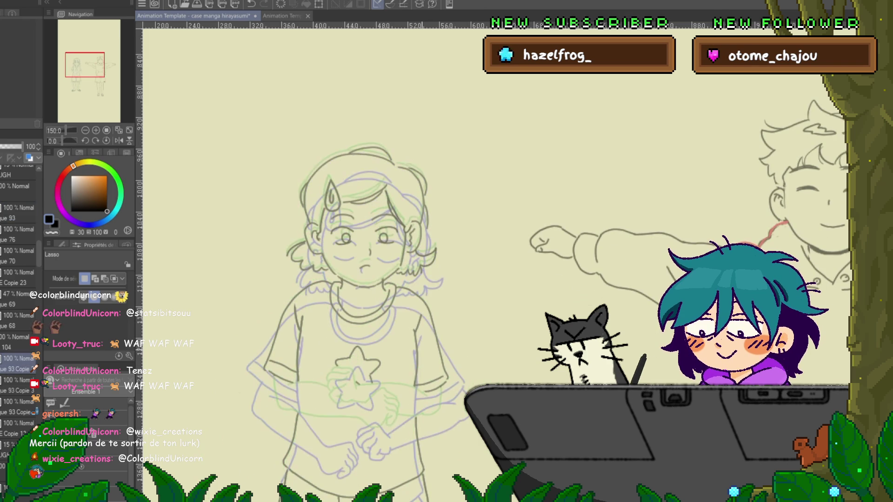
scroll(493, 261, "down", 3)
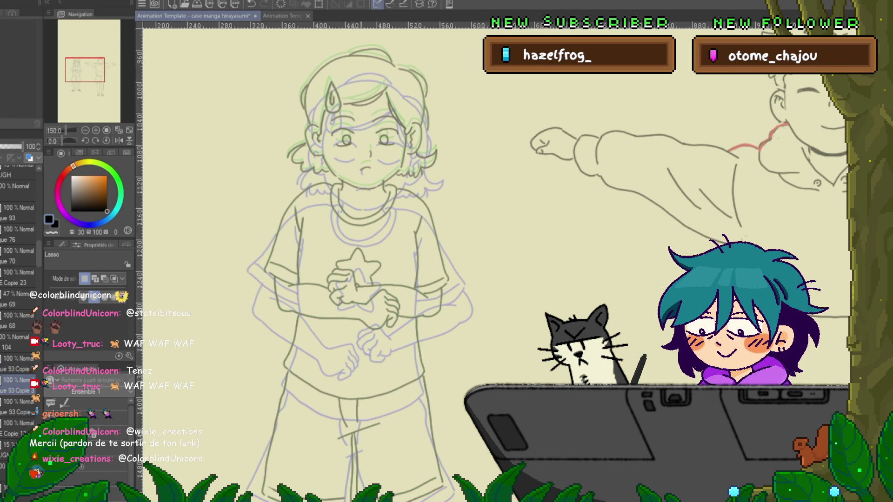
Lasso the clasped hands, shift and tilt them slightly, and commit the change.
mouse_move(361, 300)
left_mouse_down()
mouse_move(386, 288)
mouse_move(397, 297)
mouse_move(395, 338)
mouse_move(328, 333)
mouse_move(268, 291)
mouse_move(307, 269)
mouse_move(325, 282)
mouse_move(334, 310)
left_mouse_up()
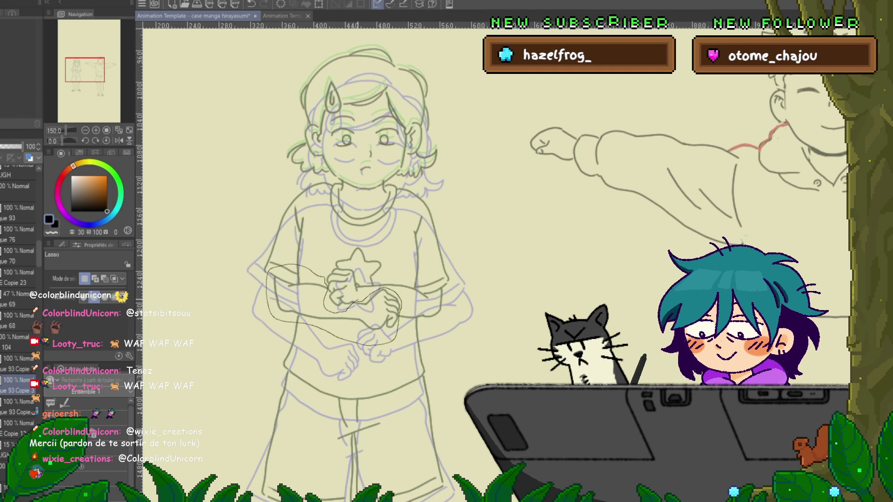
key("ctrl+t")
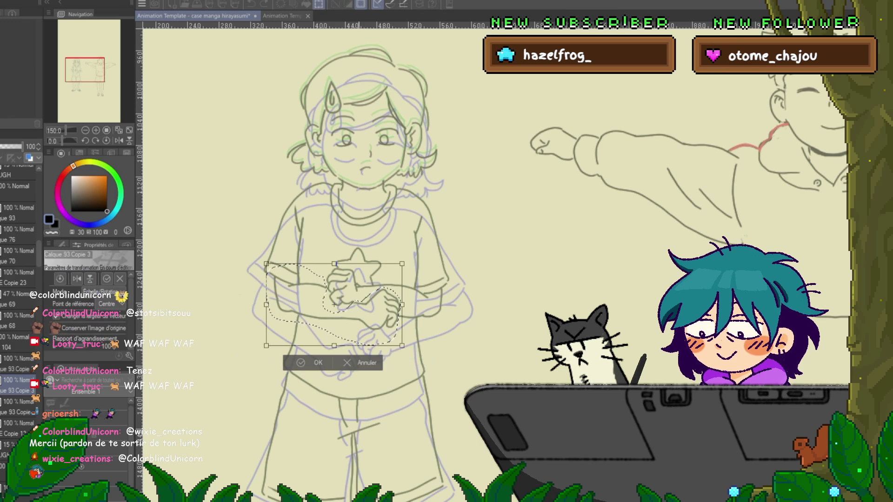
left_click_drag(322, 299, 287, 276)
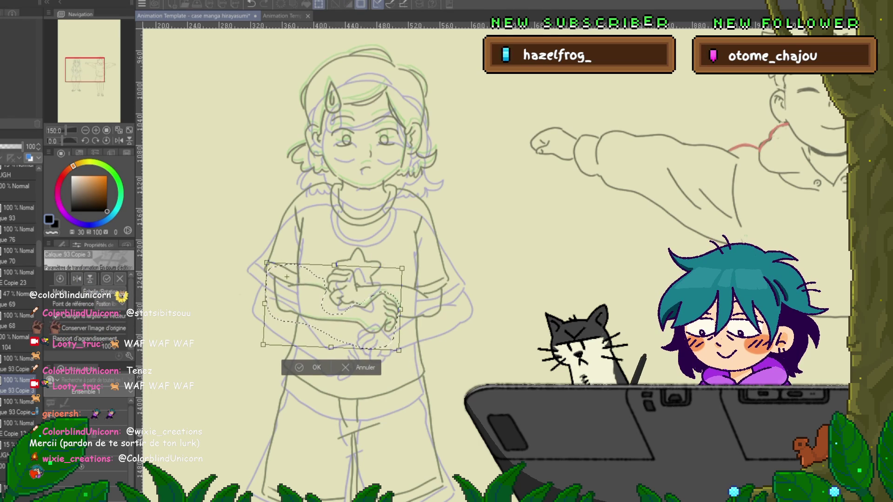
left_click(310, 366)
key("ctrl+d")
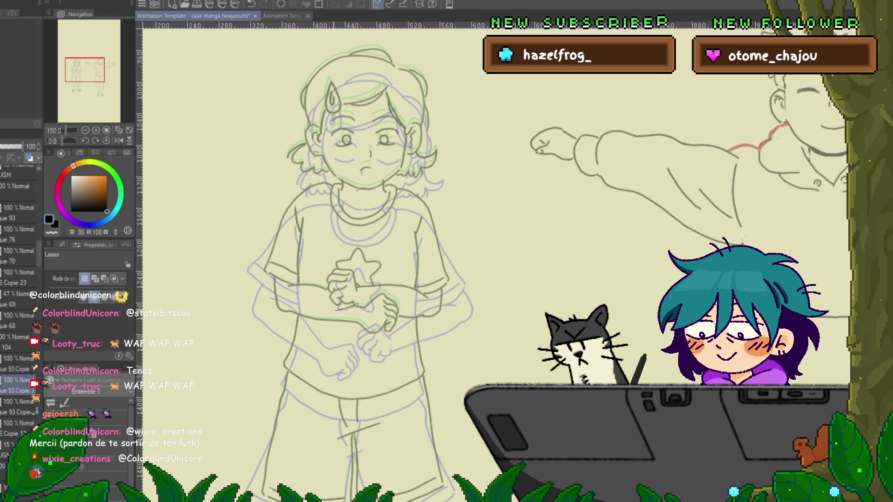
Reselect the hands near the star and rotate them slightly counter-clockwise.
mouse_move(335, 260)
left_mouse_down()
mouse_move(326, 279)
mouse_move(411, 284)
left_mouse_up()
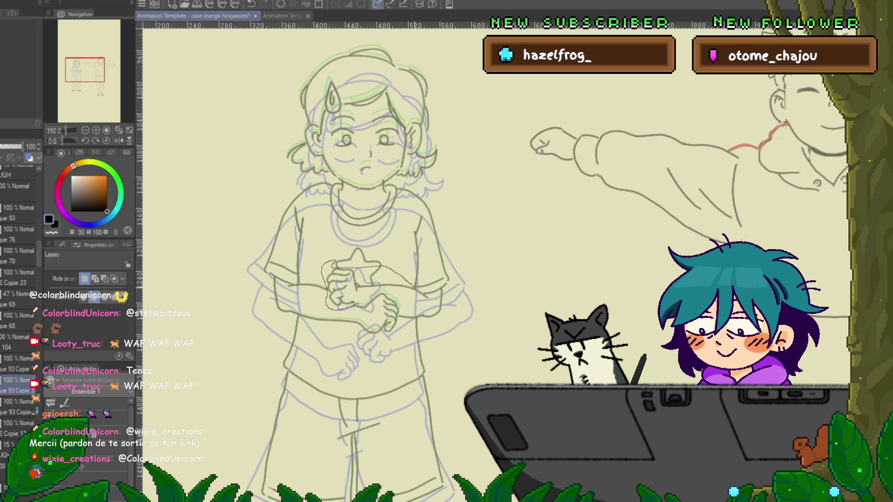
left_click_drag(428, 295, 460, 302)
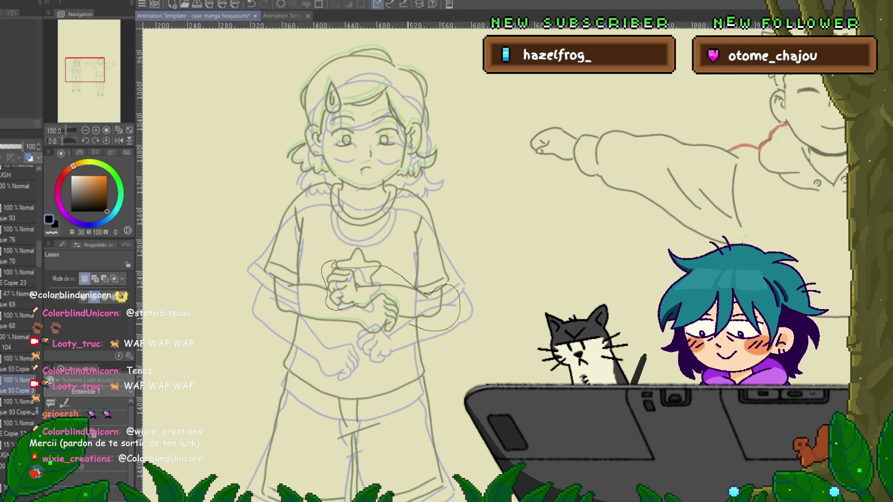
left_click_drag(399, 317, 399, 317)
key("ctrl+t")
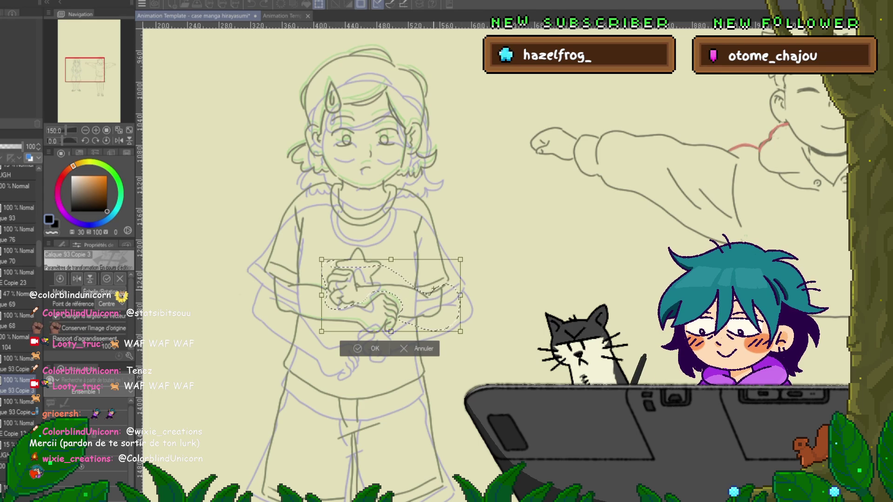
left_click_drag(469, 302, 470, 301)
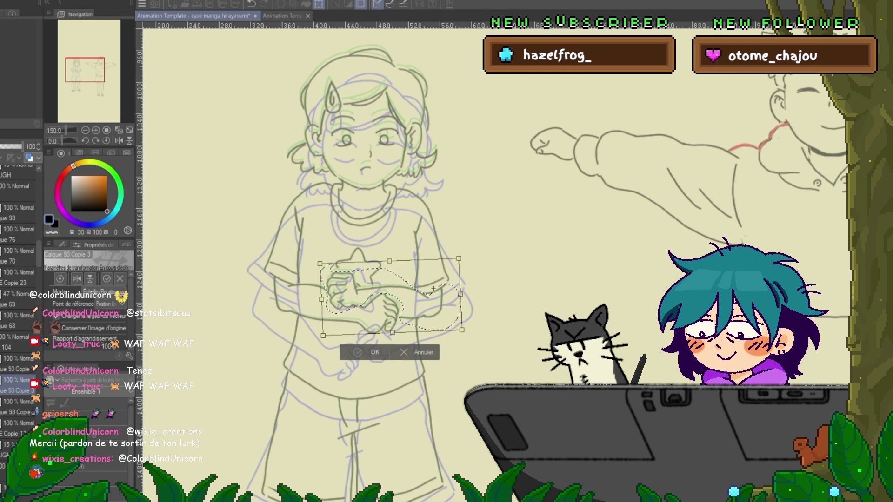
left_click(19, 213)
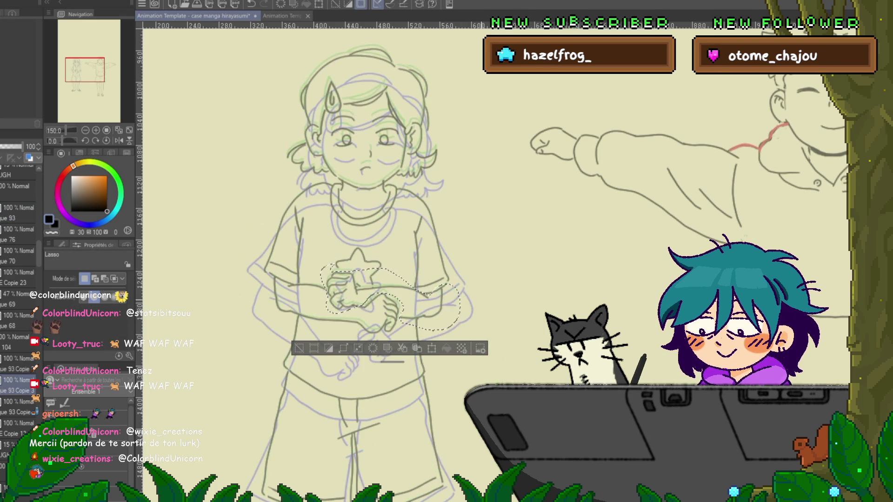
key("ctrl+d")
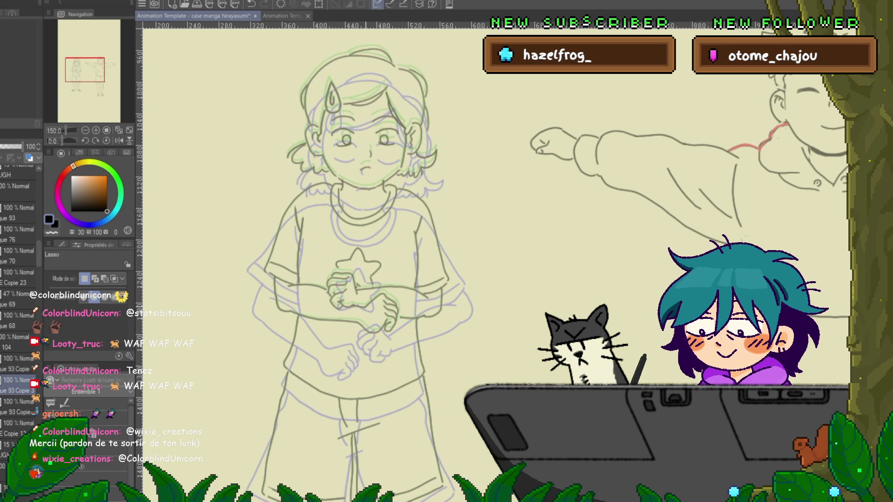
mouse_move(359, 321)
left_mouse_down()
mouse_move(382, 342)
mouse_move(367, 305)
left_mouse_up()
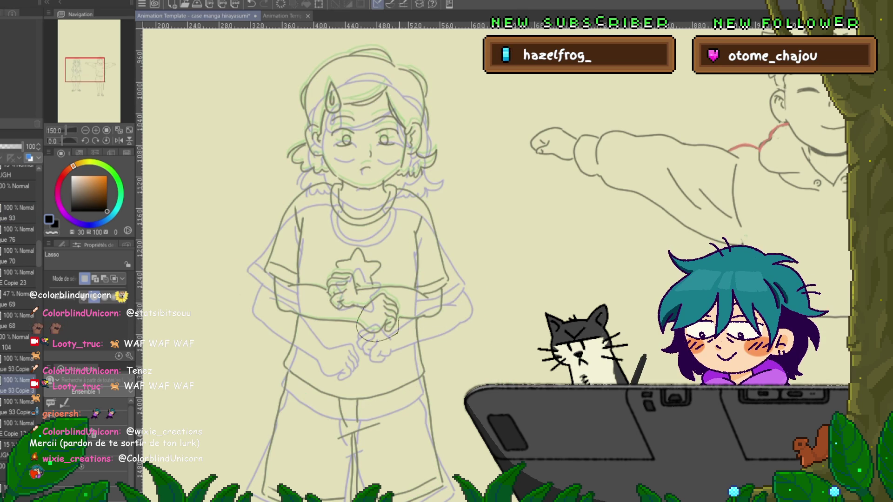
Move the selected clasped hands slightly lower and commit.
key("ctrl+t")
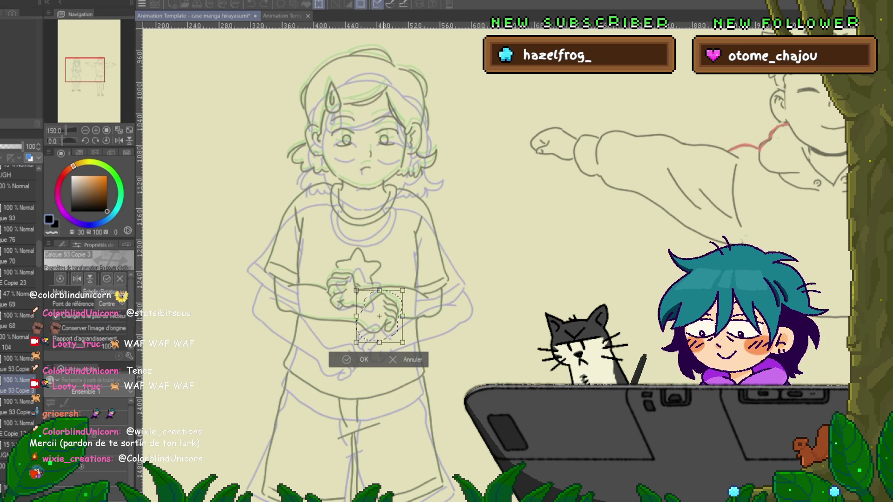
left_click_drag(379, 317, 378, 354)
key("Return")
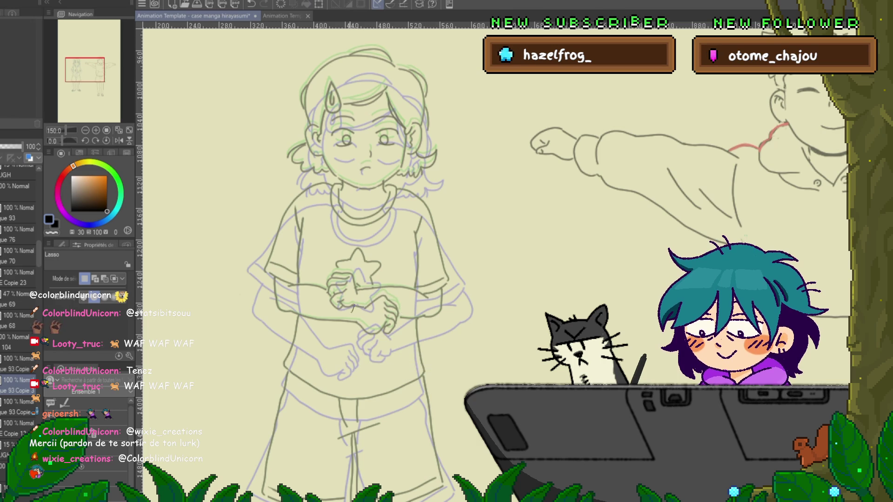
Reselect the hands and star and tilt them slightly counter-clockwise.
mouse_move(330, 308)
left_mouse_down()
mouse_move(324, 288)
mouse_move(337, 259)
mouse_move(362, 270)
mouse_move(360, 284)
left_mouse_up()
key("ctrl+t")
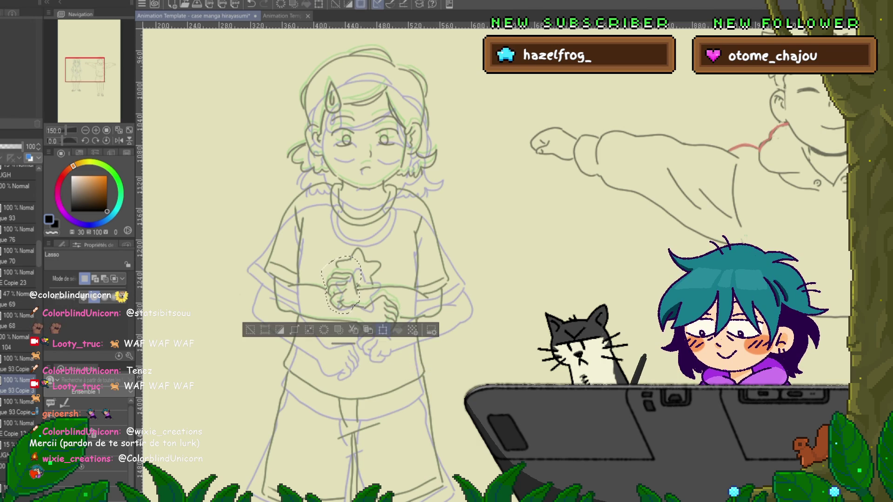
left_click_drag(366, 321, 368, 316)
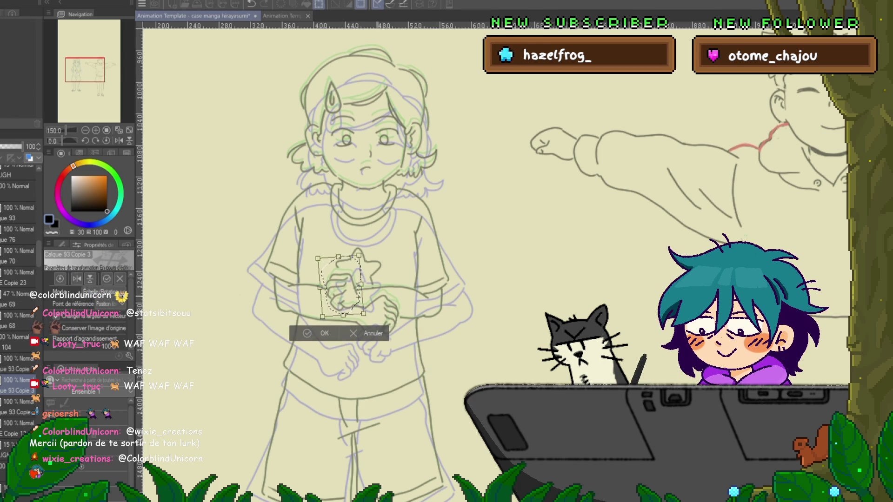
key("Return")
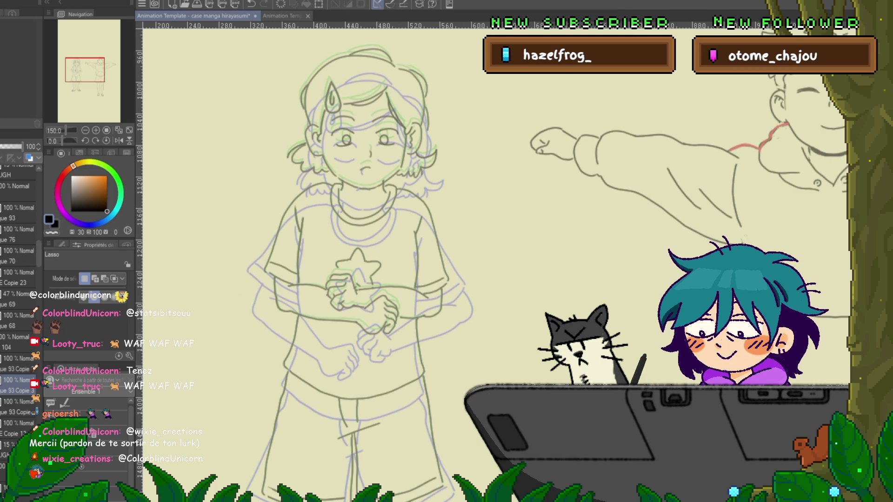
key("y")
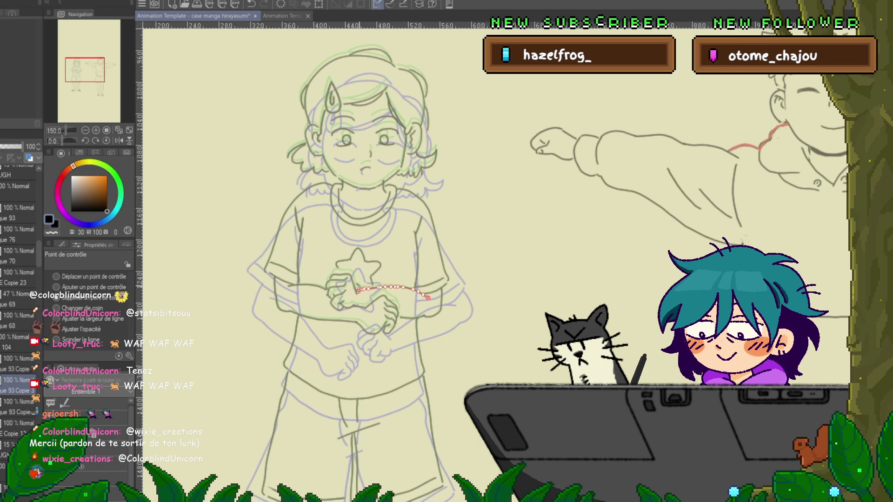
Select the short hand lines on the upper layer for control-point editing.
key("alt+bracketleft")
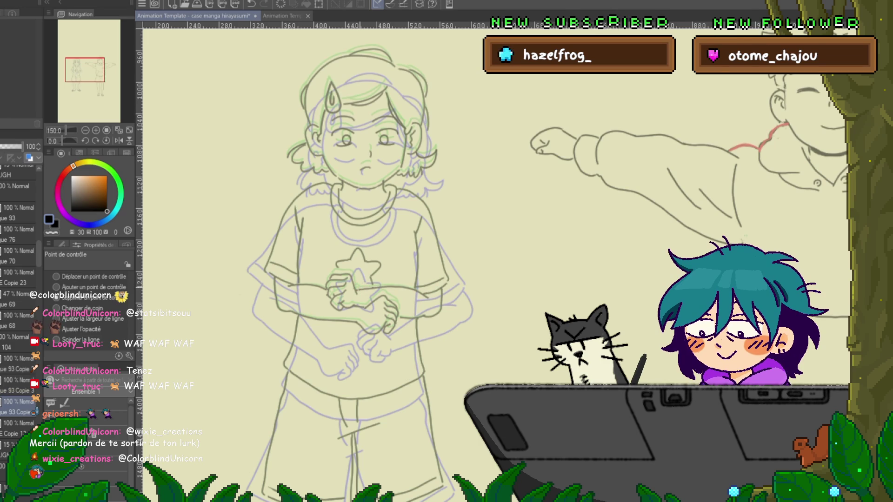
key("alt+bracketright")
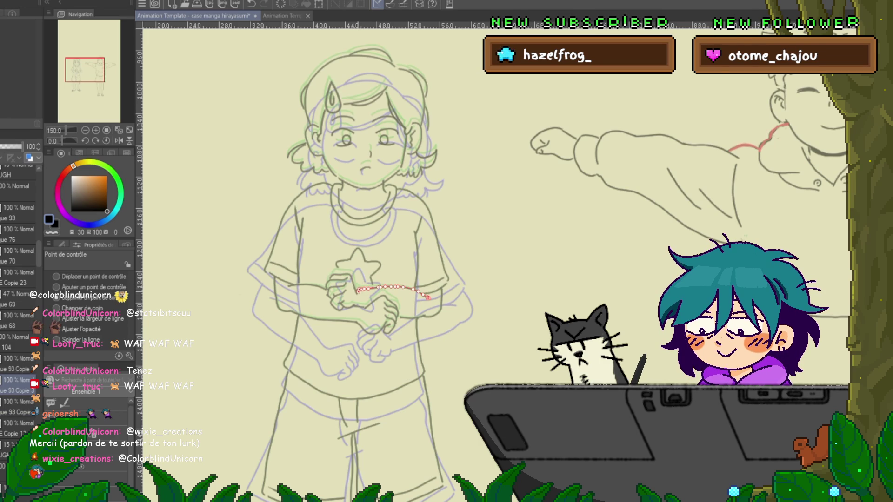
left_click(359, 306)
left_click(365, 308)
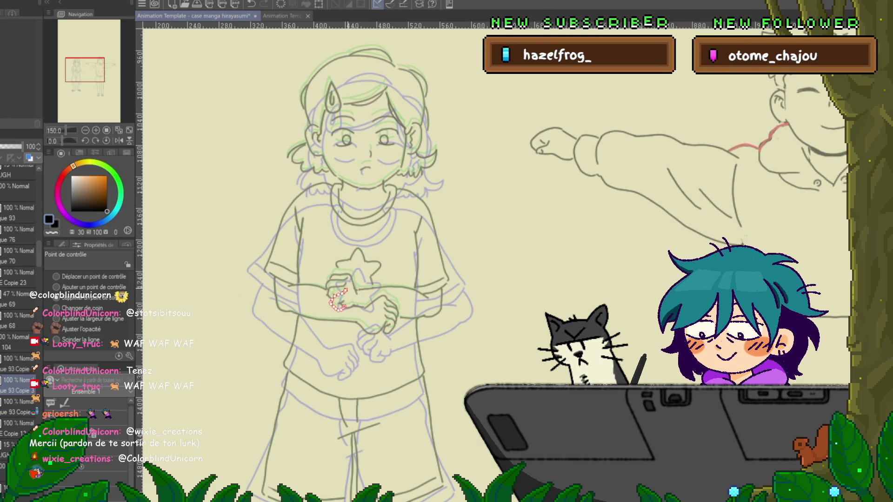
left_click(328, 295)
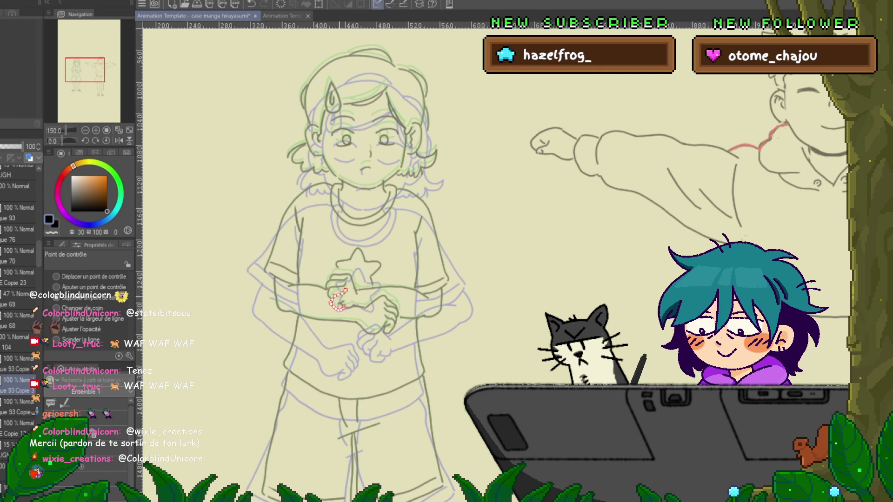
left_click(391, 309)
left_click(395, 322)
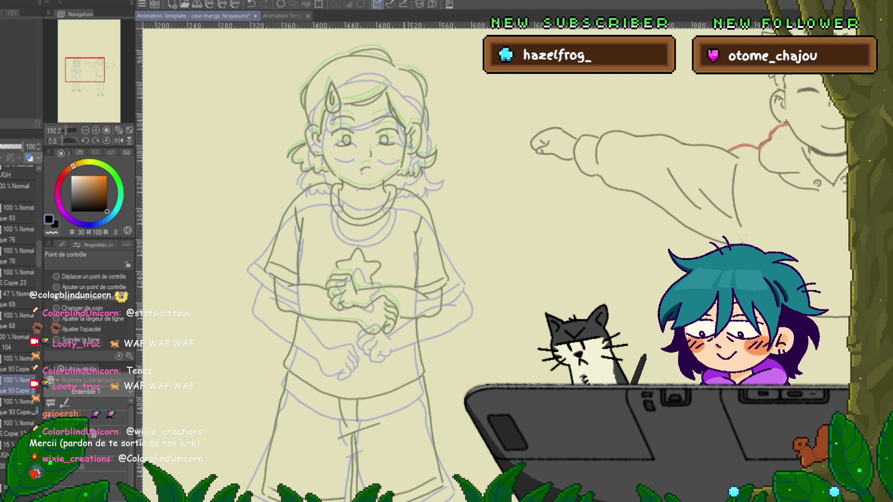
left_click(56, 287)
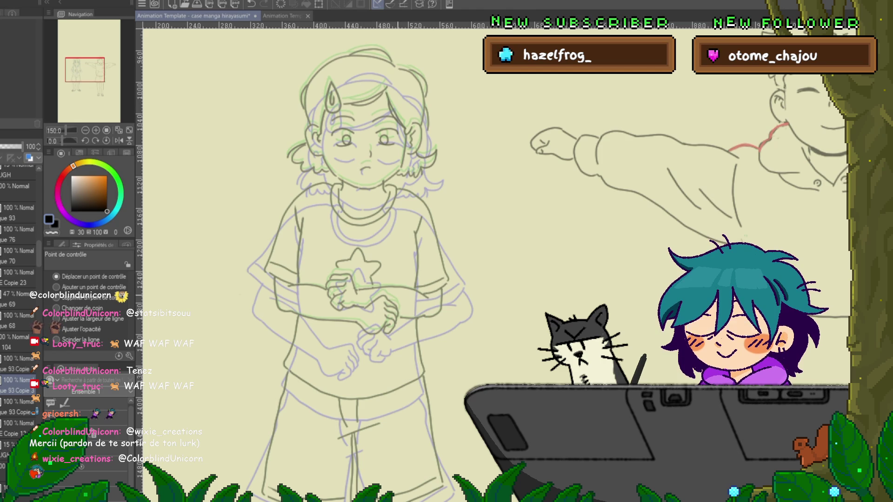
Remove the short line near the star and extend the line at the star's left edge.
scroll(398, 299, "up", 4)
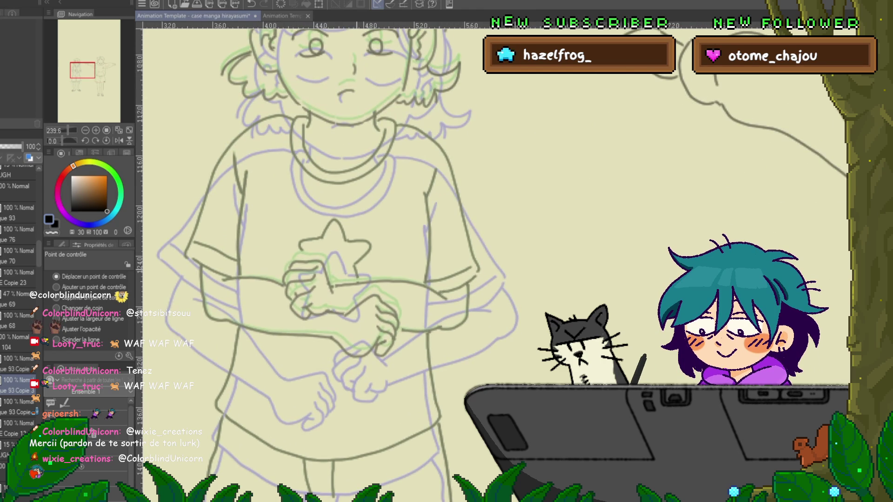
key("alt+bracketleft")
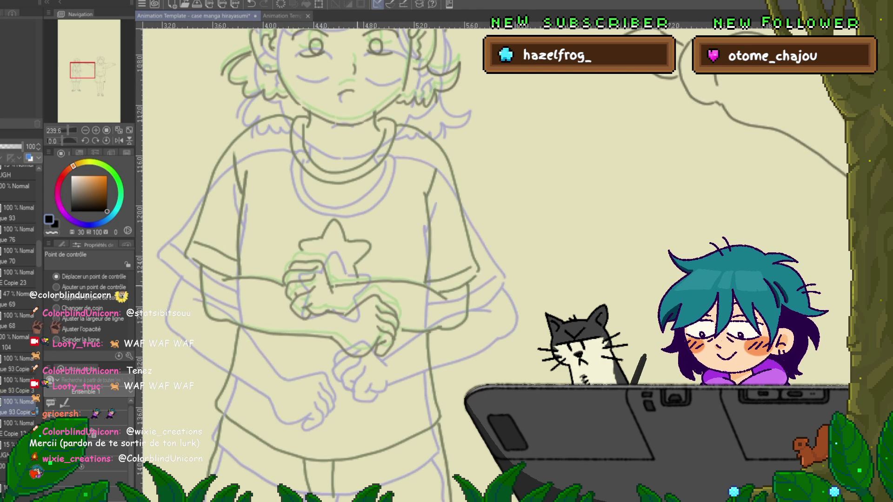
key("alt+bracketright")
key("ctrl+z")
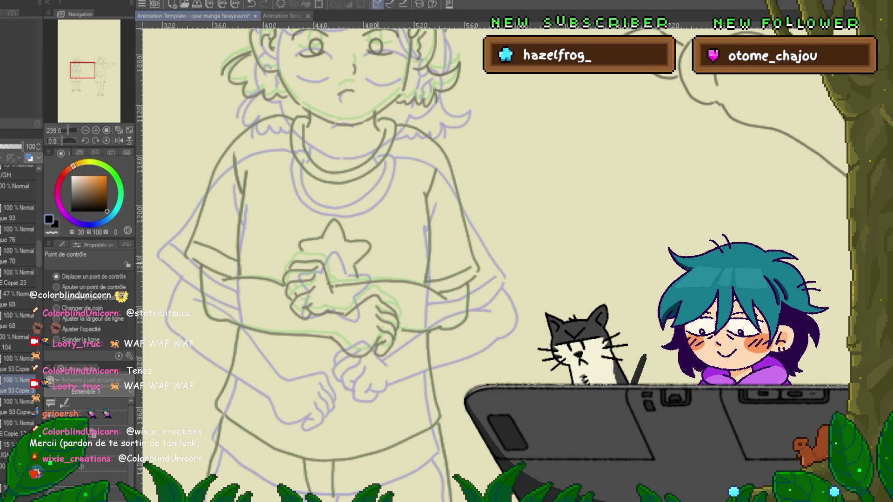
key("alt+bracketleft")
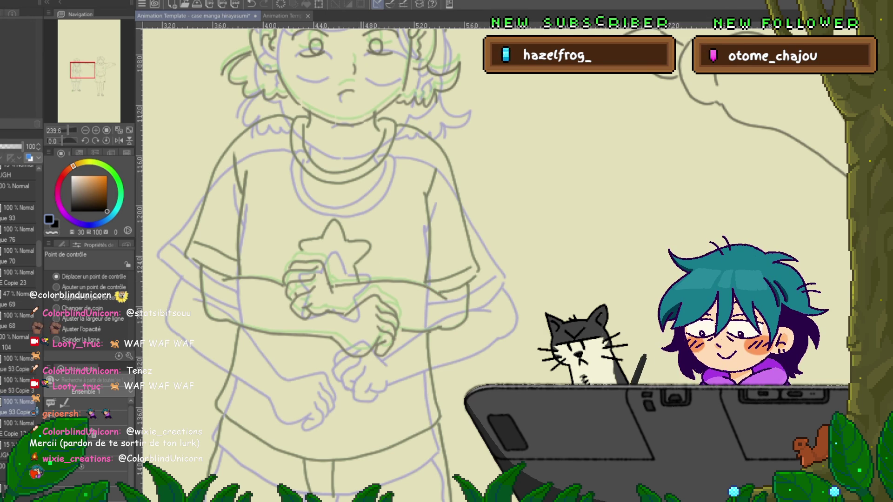
mouse_move(303, 250)
left_mouse_down()
mouse_move(313, 259)
mouse_move(305, 251)
left_mouse_up()
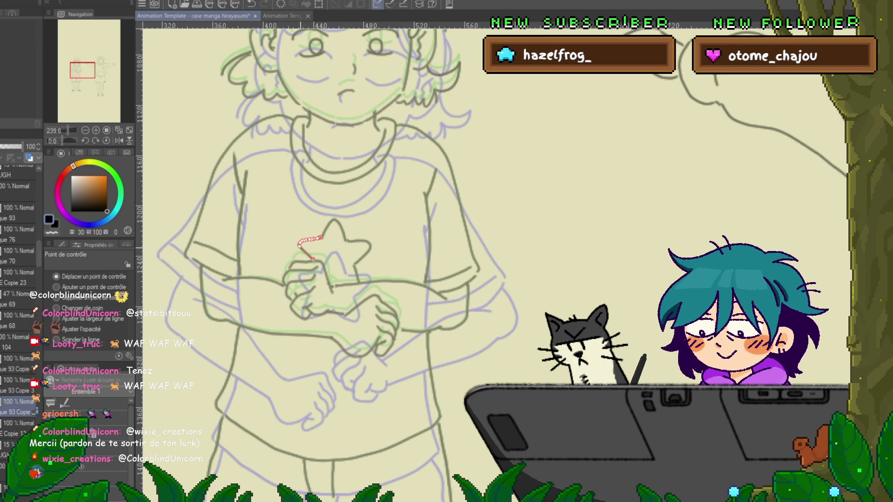
key("Right")
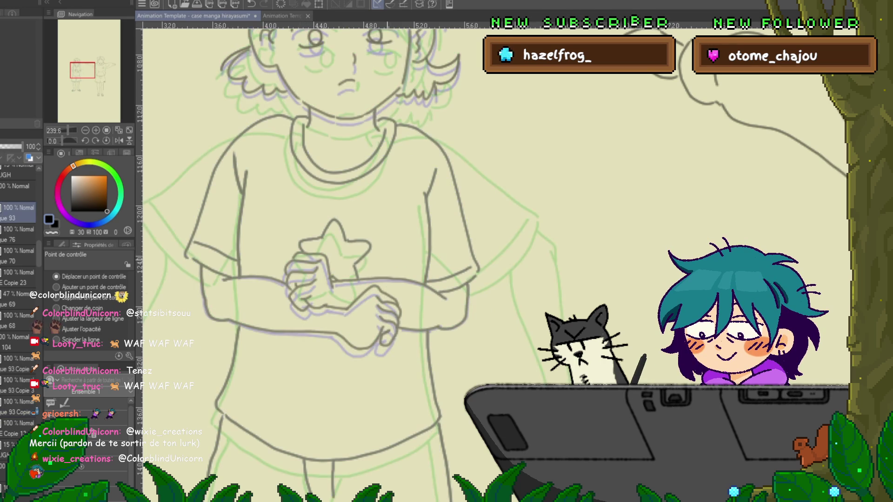
key("Left")
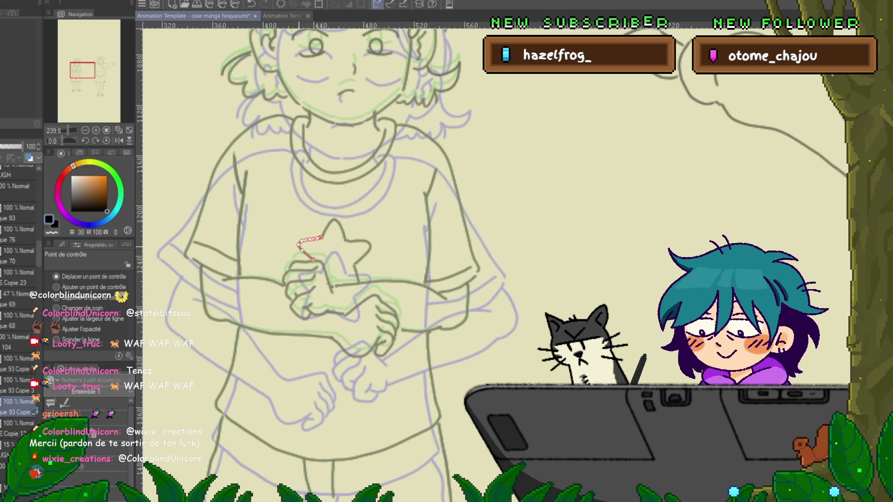
key("Right")
key("Left")
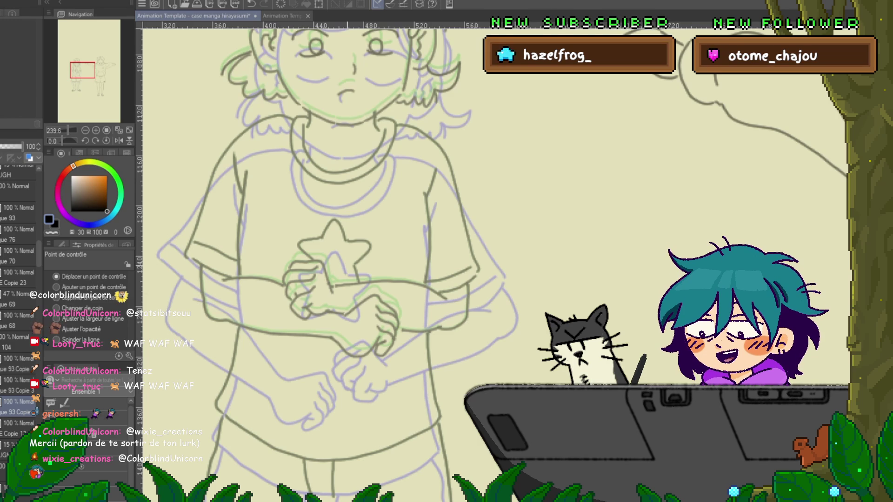
Reshape the forearm line, the short wrist line and a small hand stroke across the clasped hands.
left_click(18, 379)
left_click(421, 331)
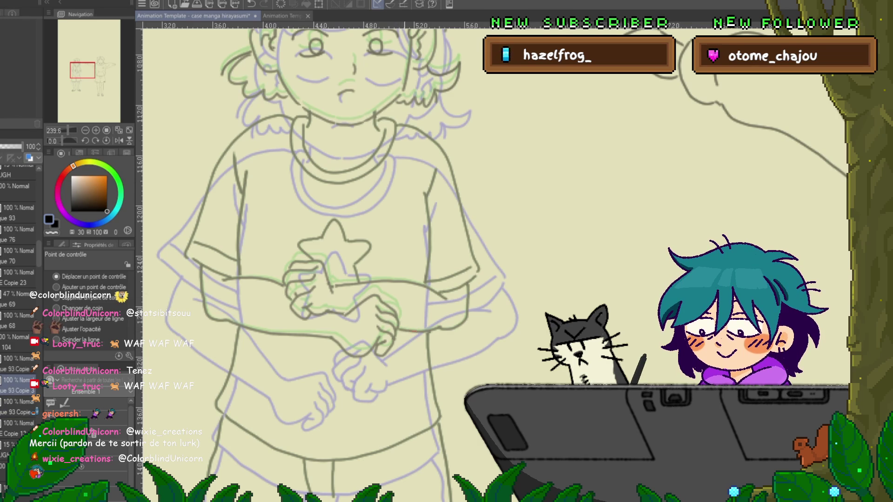
left_click(337, 312)
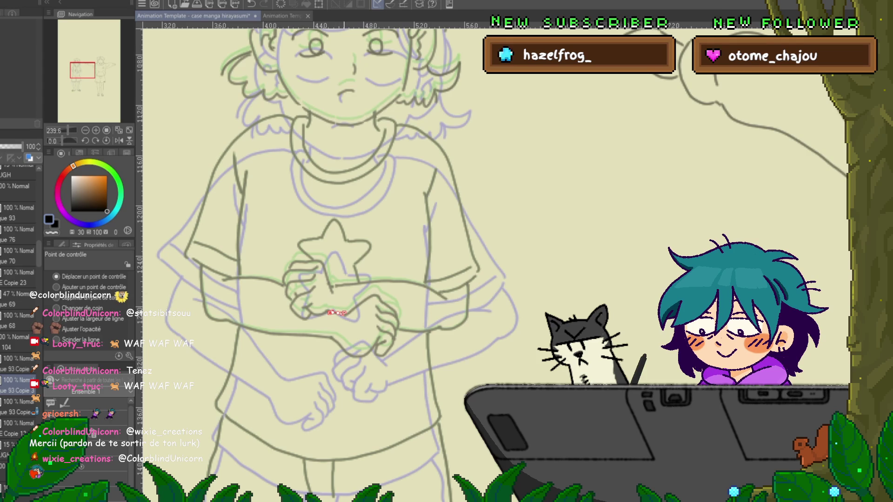
left_click(339, 314)
left_click(386, 282)
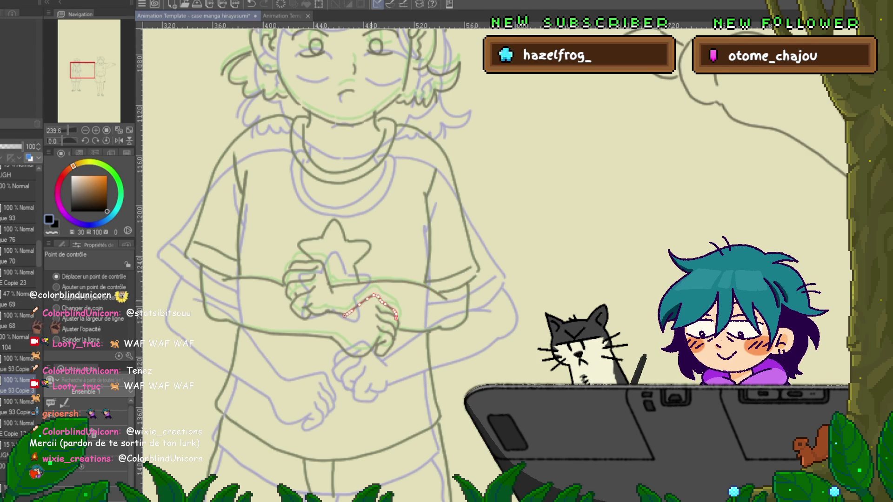
left_click(18, 213)
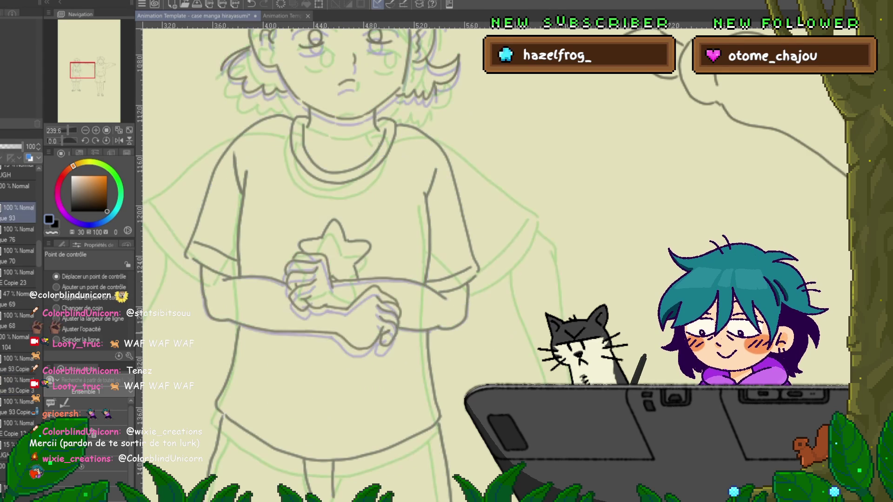
left_click_drag(331, 337, 224, 320)
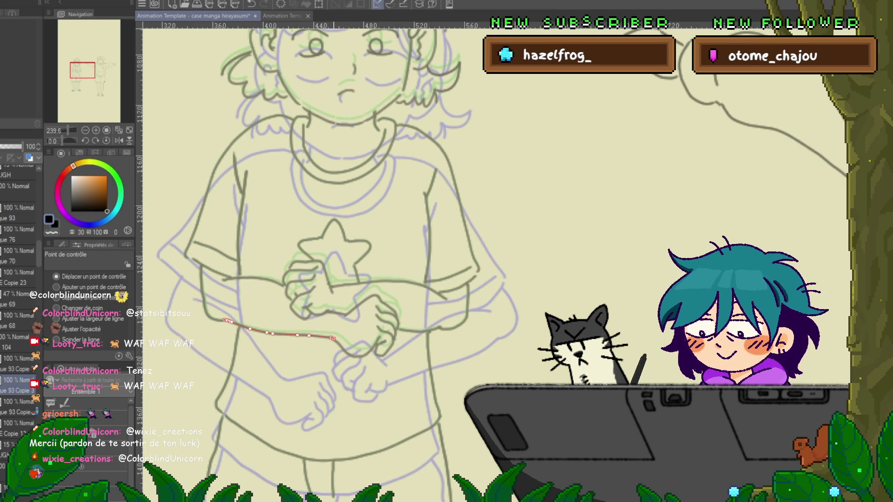
left_click_drag(376, 314, 394, 337)
left_click(329, 312)
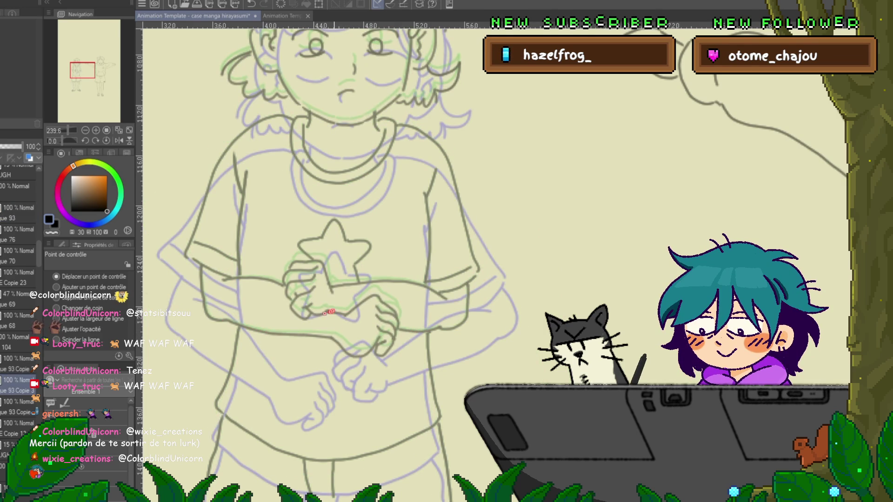
mouse_move(329, 312)
left_mouse_down()
mouse_move(333, 321)
mouse_move(329, 310)
left_mouse_up()
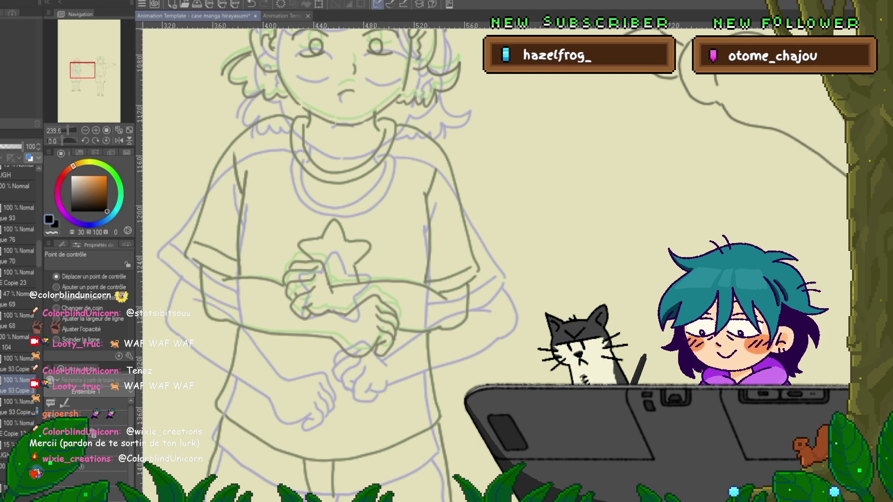
Save the file, then try and undo a wrist-line extension and a new forearm line.
left_click(418, 330)
key("ctrl+s")
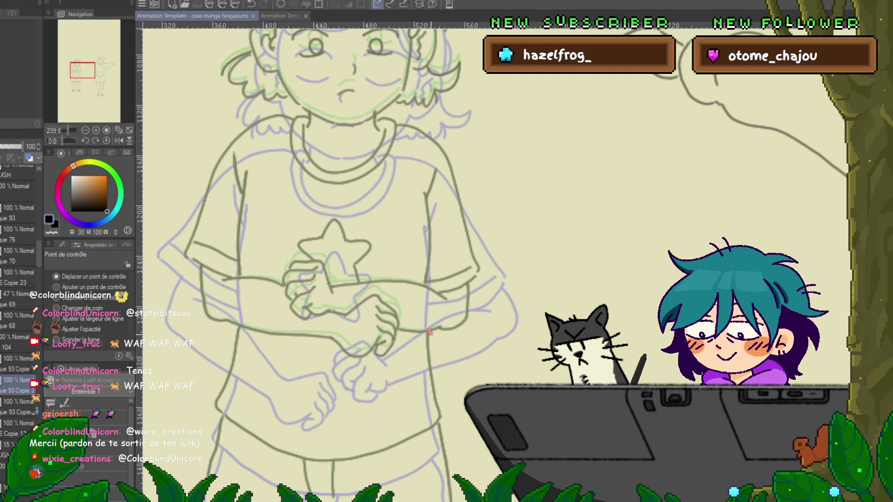
left_click_drag(430, 332, 443, 348)
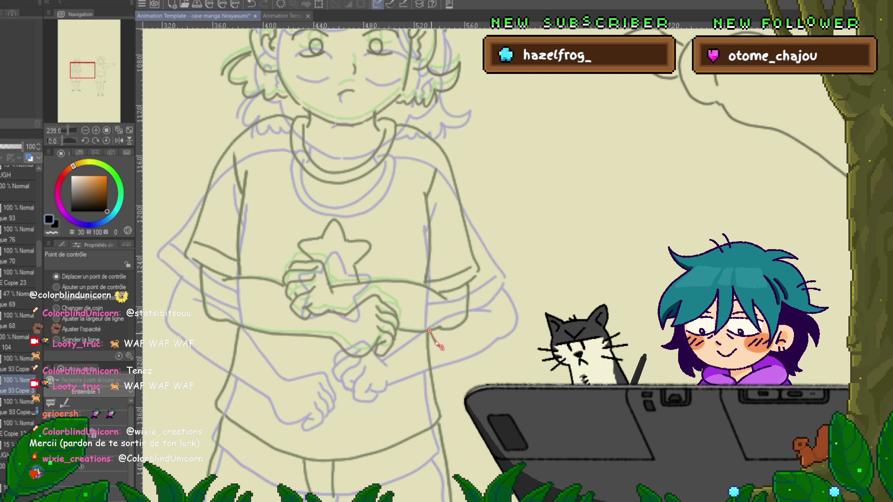
key("ctrl+z")
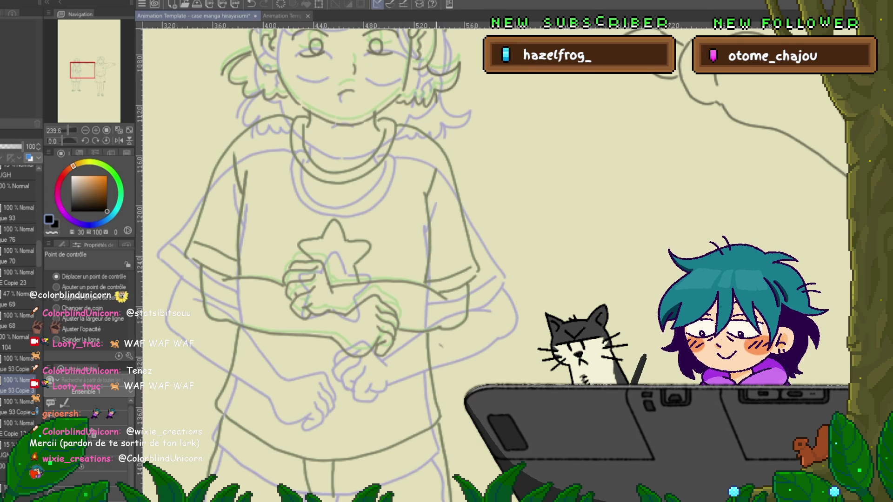
key("ctrl+z")
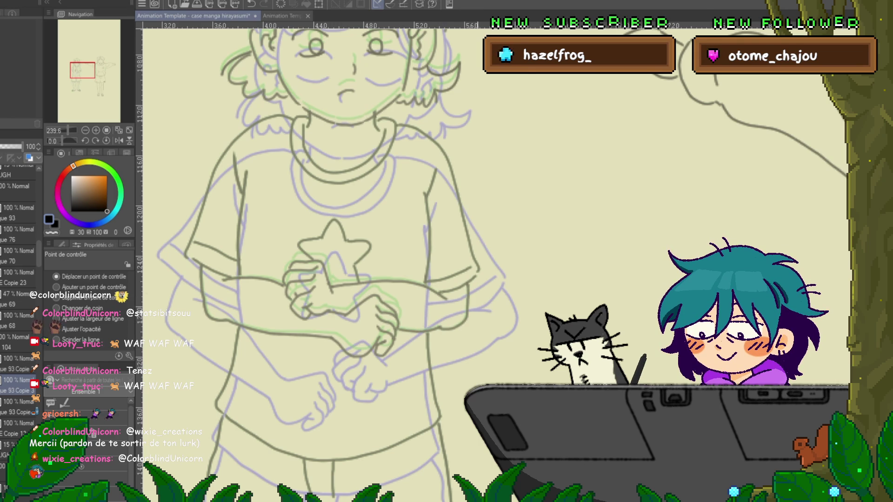
left_click_drag(466, 285, 438, 328)
key("ctrl+z")
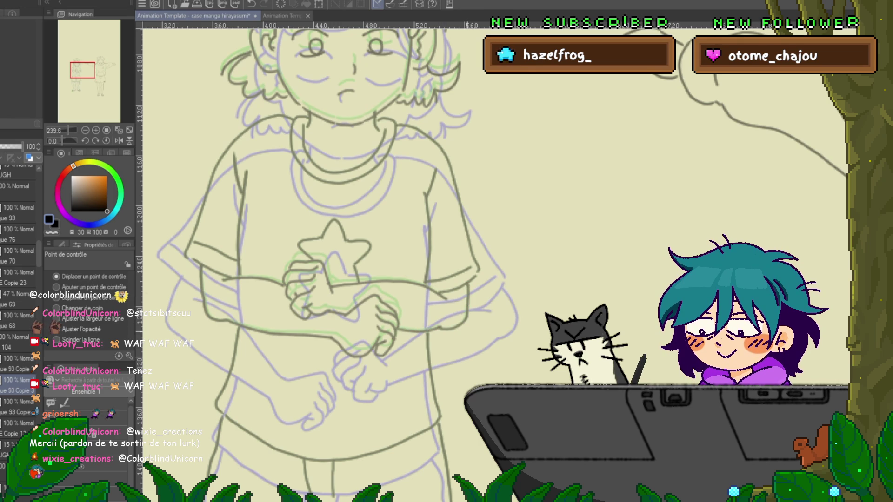
Compare the hands against the neighbouring frame and get the Saji pen ready.
key("Right")
key("Left")
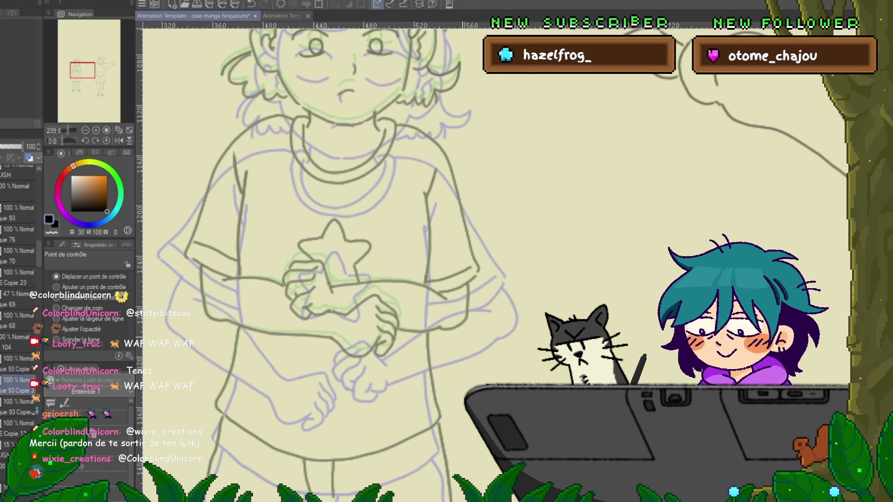
key("Right")
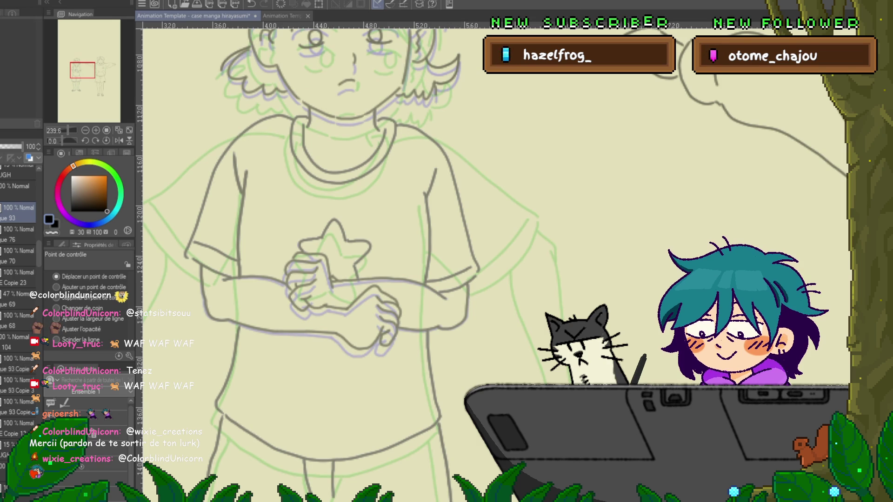
key("p")
key("Left")
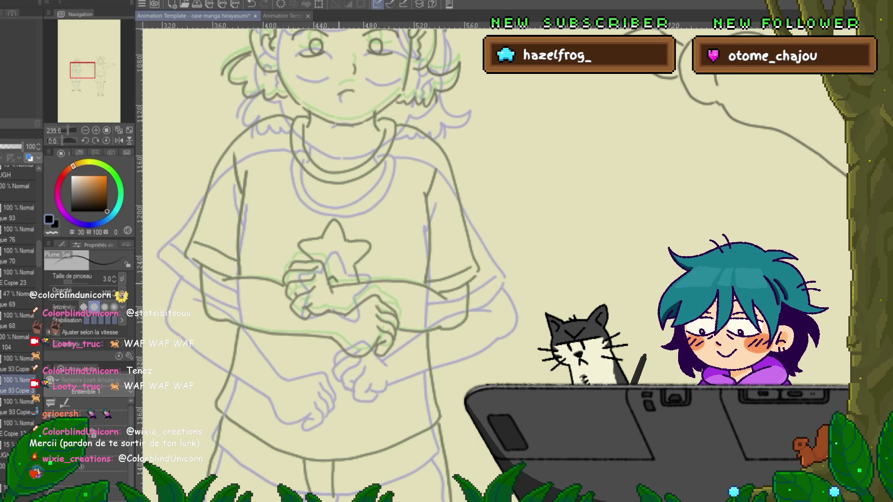
key("Left")
key("Right")
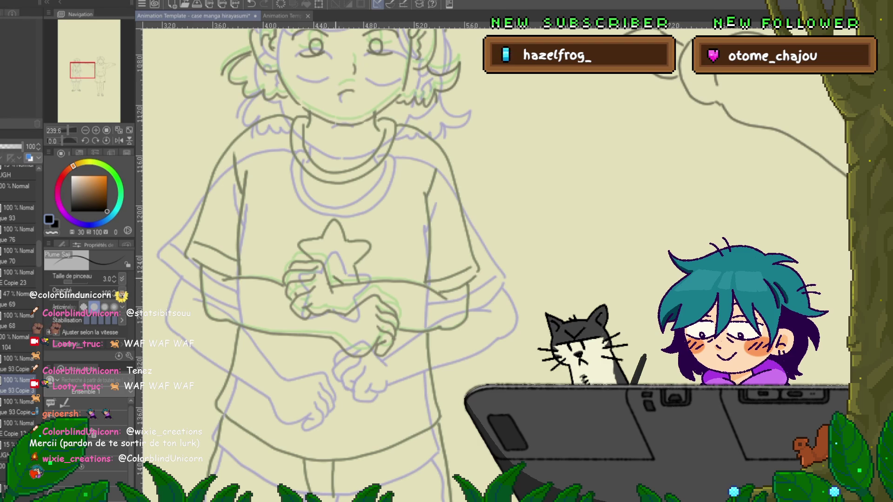
key("Left")
key("Right")
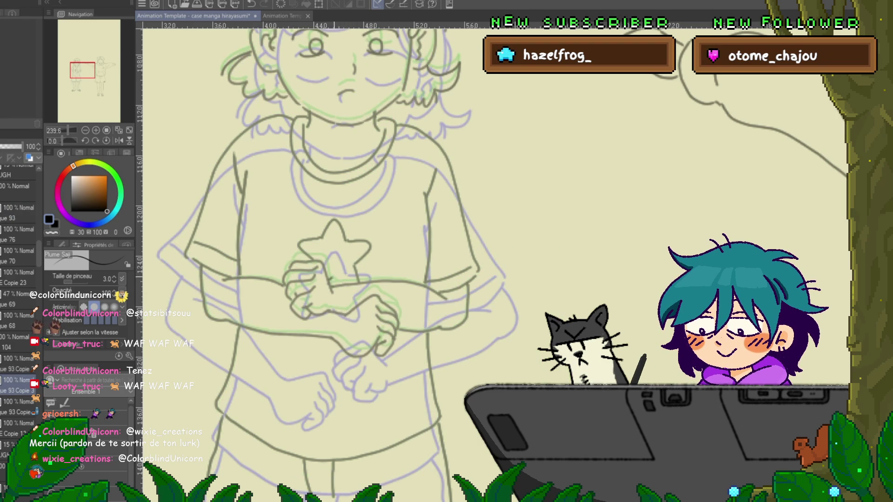
key("Right")
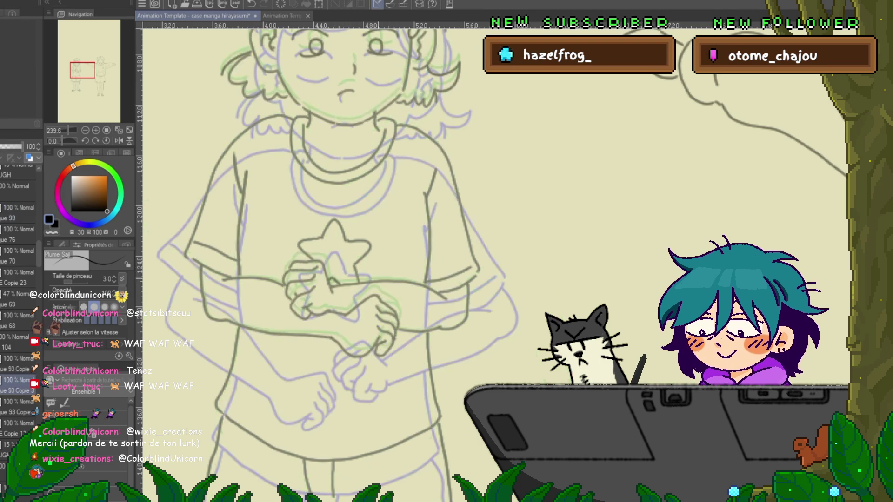
key("Right")
key("Right")
key("Right")
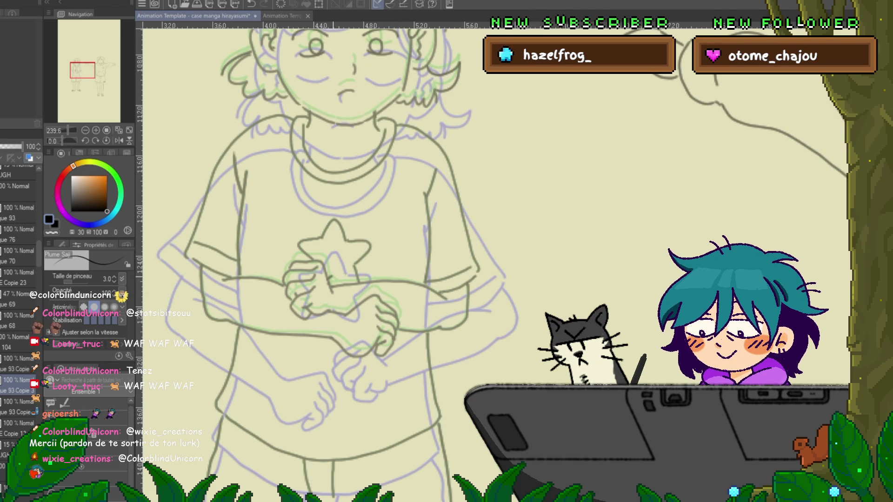
key("Left")
key("Left")
key("Left")
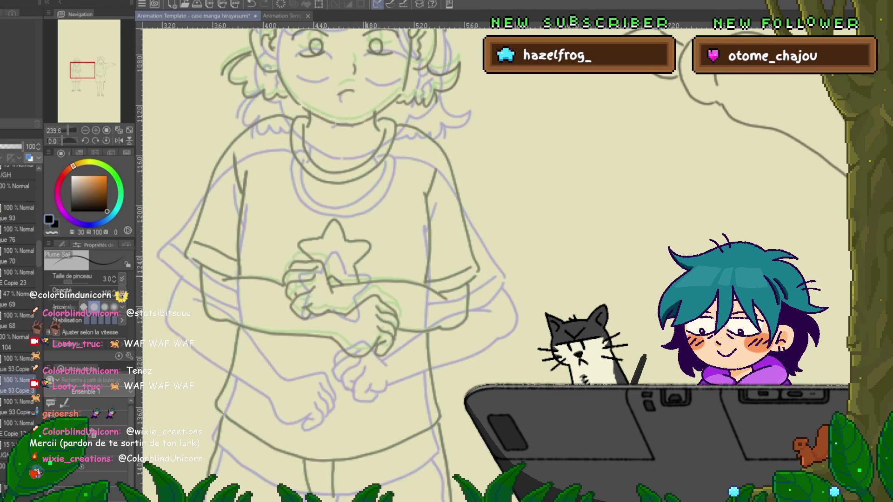
key("Right")
key("Left")
key("Right")
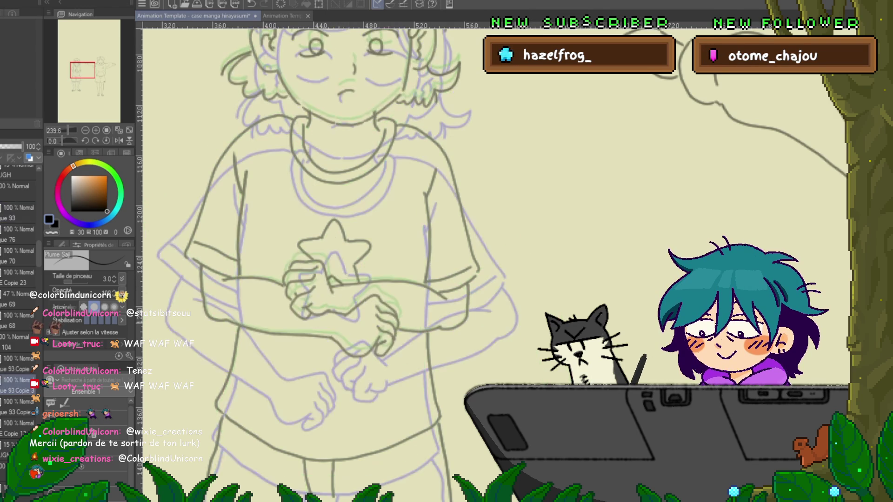
key("Left")
scroll(527, 350, "down", 1)
Pan down to the legs and flip between cels to compare the leg poses.
scroll(466, 350, "down", 3)
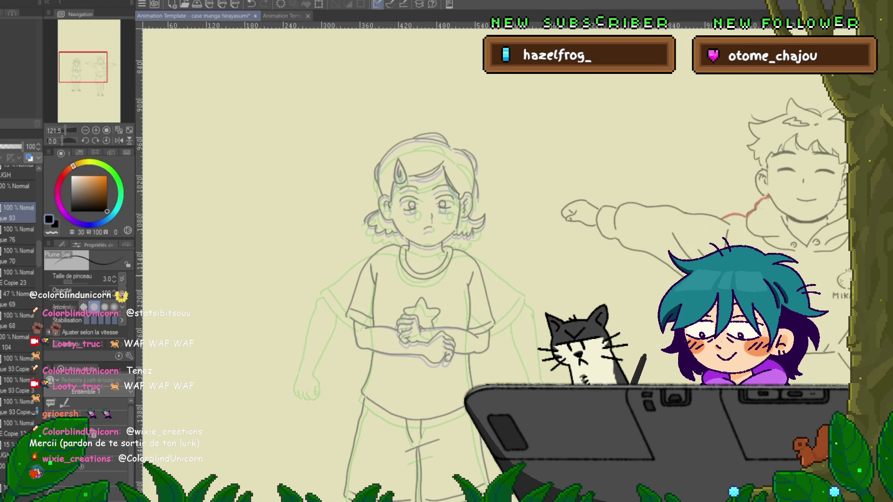
scroll(388, 260, "up", 2)
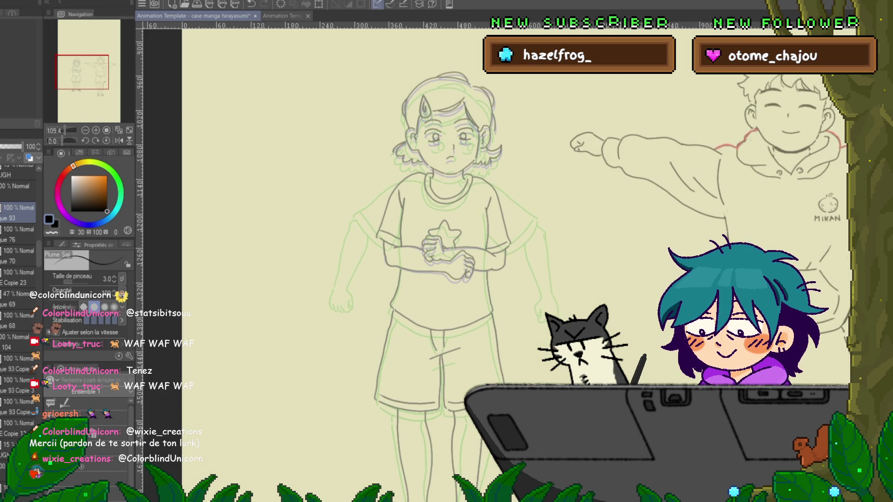
scroll(386, 260, "down", 3)
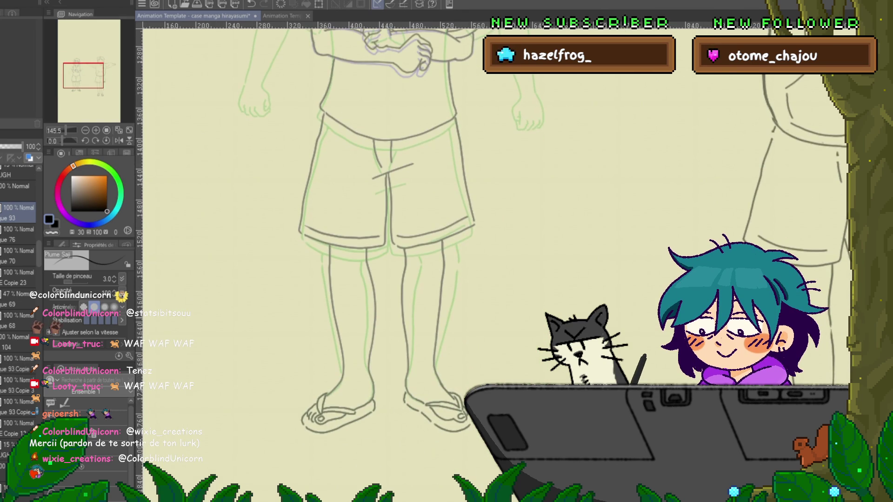
key("Right")
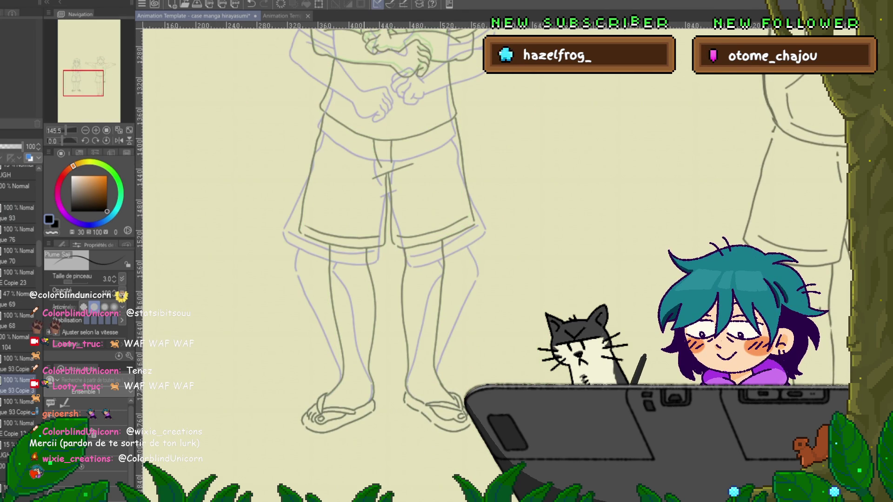
key("Left")
key("Right")
key("Right")
key("Left")
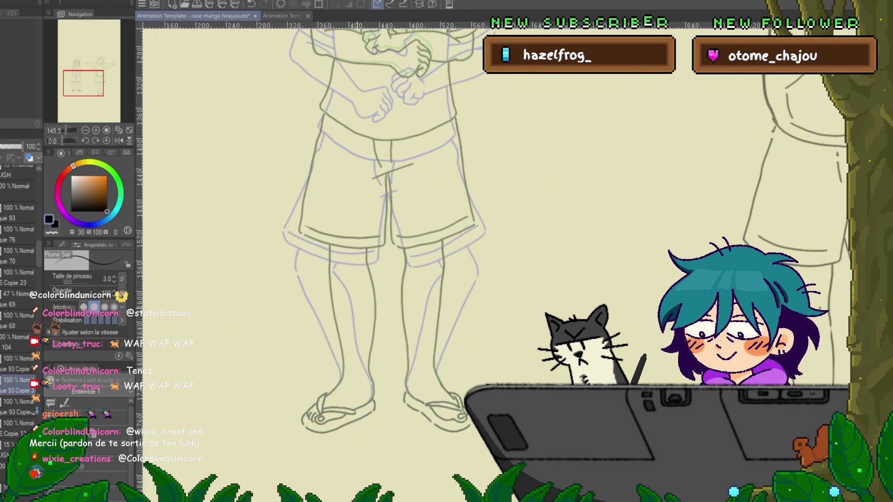
key("Right")
key("Left")
scroll(355, 299, "up", 3)
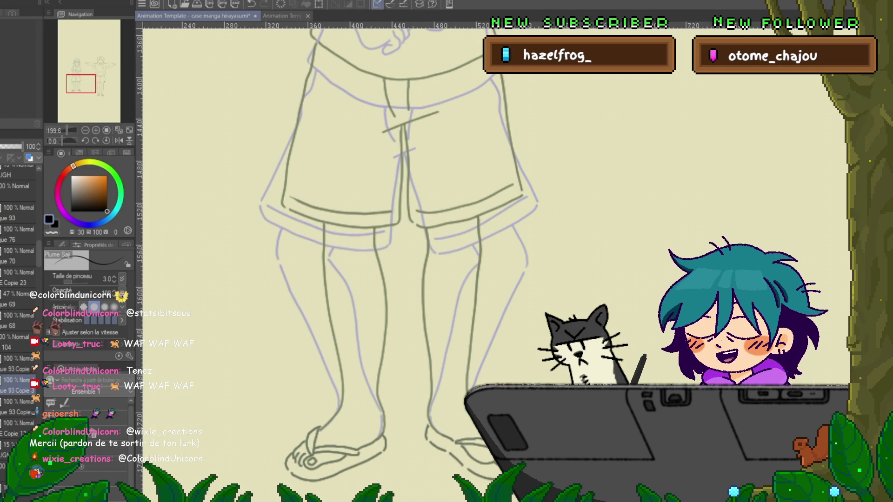
key("Right")
key("Left")
Duplicate the lower cel and trace a pale green line down the girl's left shin.
left_click(19, 401)
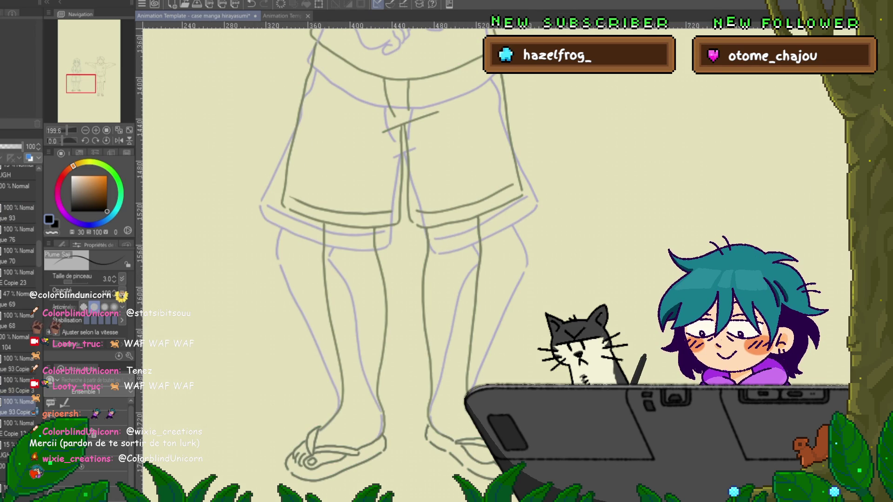
key("ctrl+c")
key("ctrl+v")
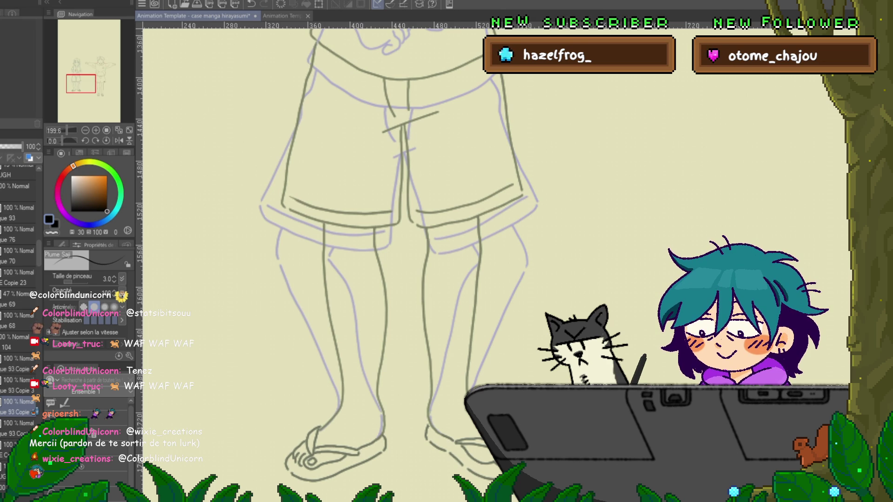
left_click_drag(324, 229, 325, 430)
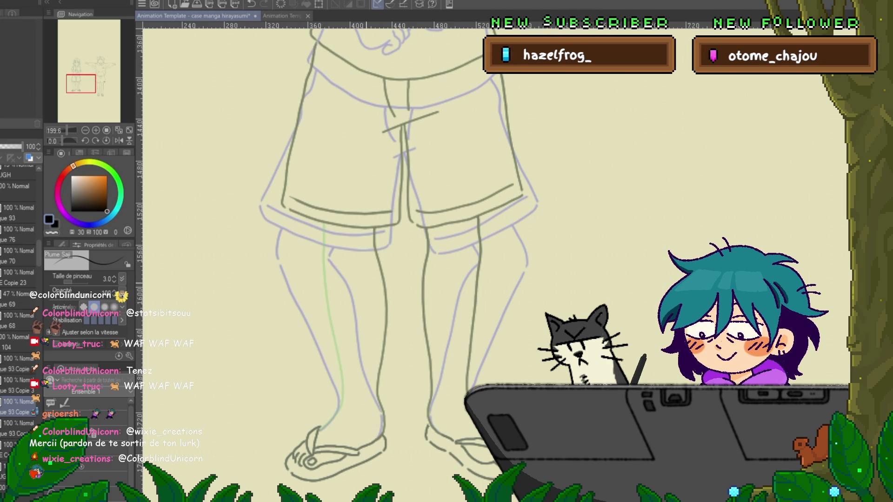
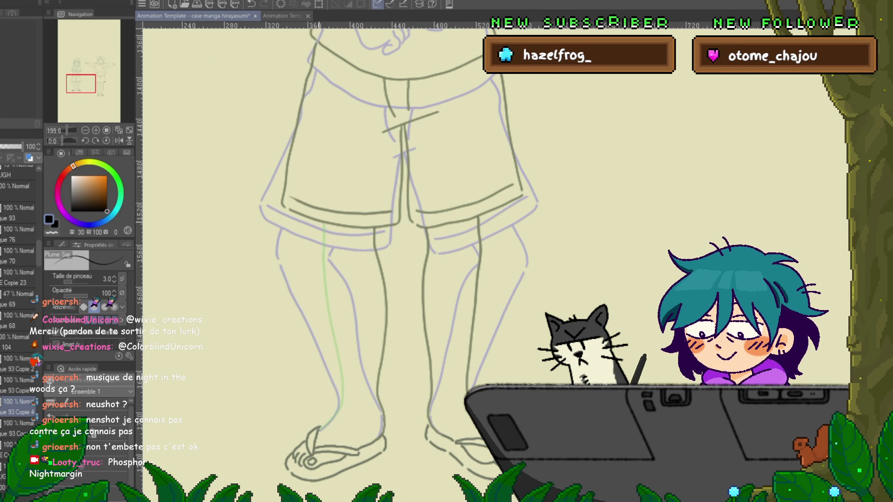
Trace the inner edge line down the left shin with the Saji pen, undoing and redrawing until it fits.
left_click_drag(318, 223, 340, 394)
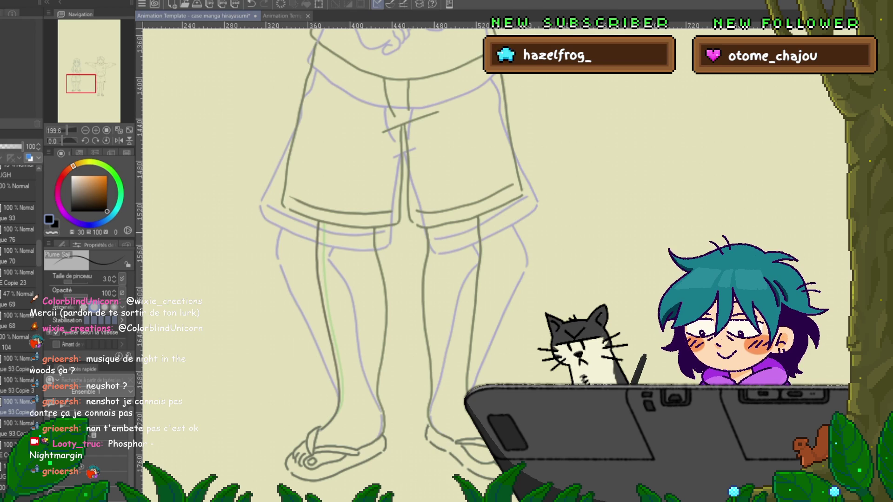
left_click_drag(374, 254, 382, 430)
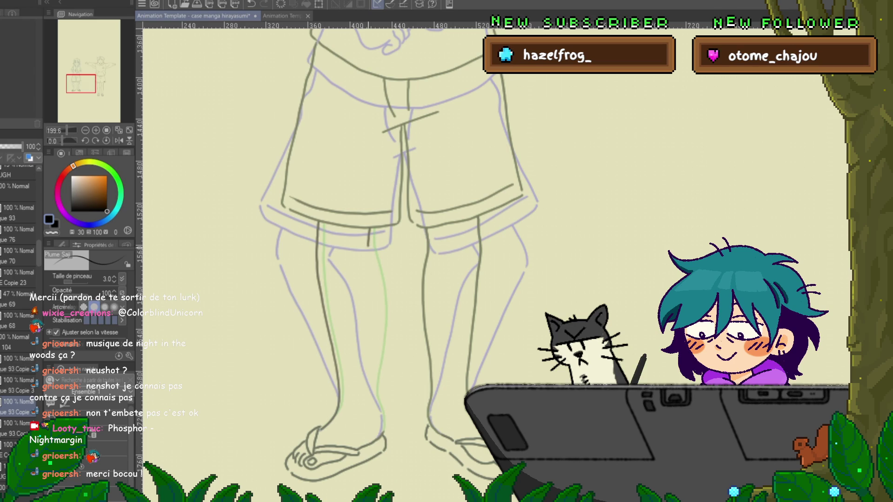
left_click_drag(367, 246, 373, 278)
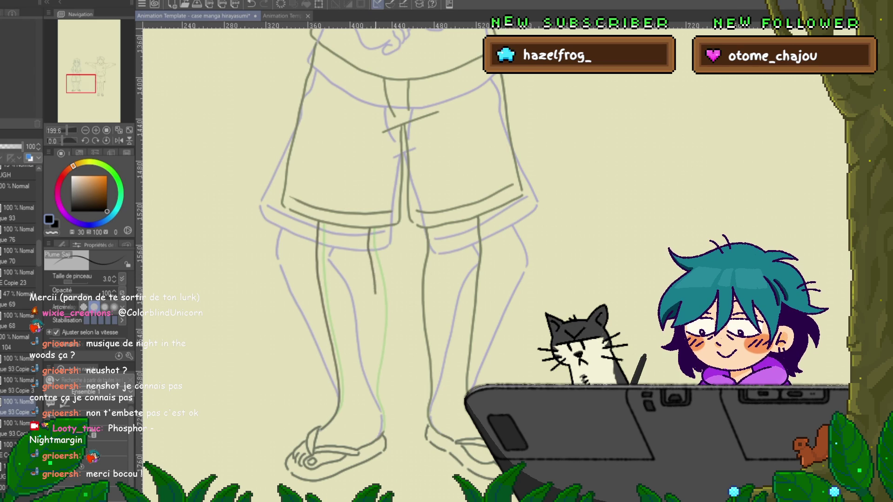
key("ctrl+z")
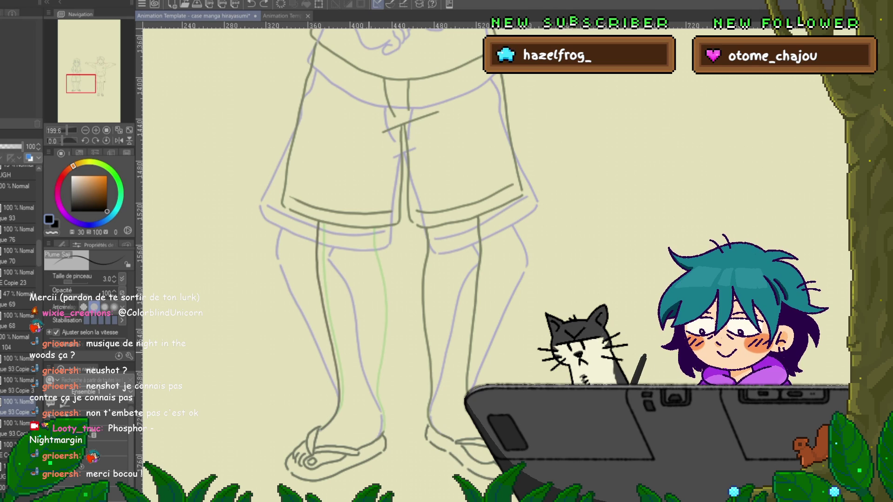
left_click_drag(327, 259, 352, 293)
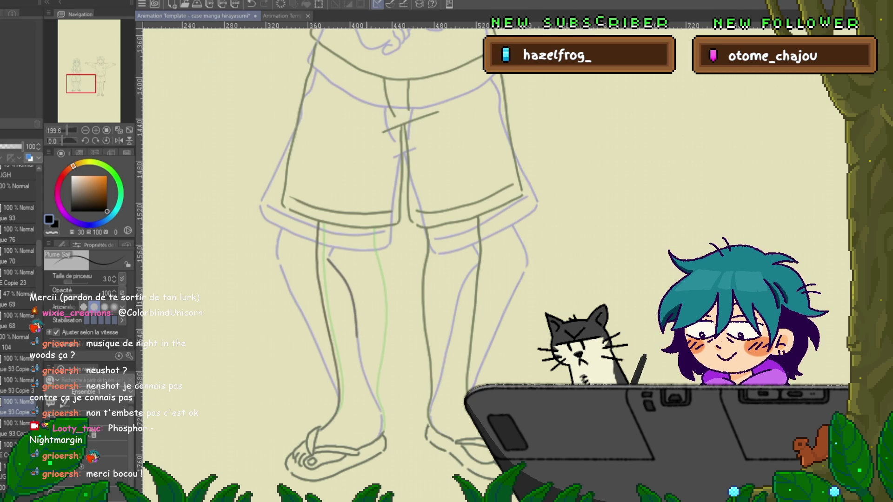
key("ctrl+z")
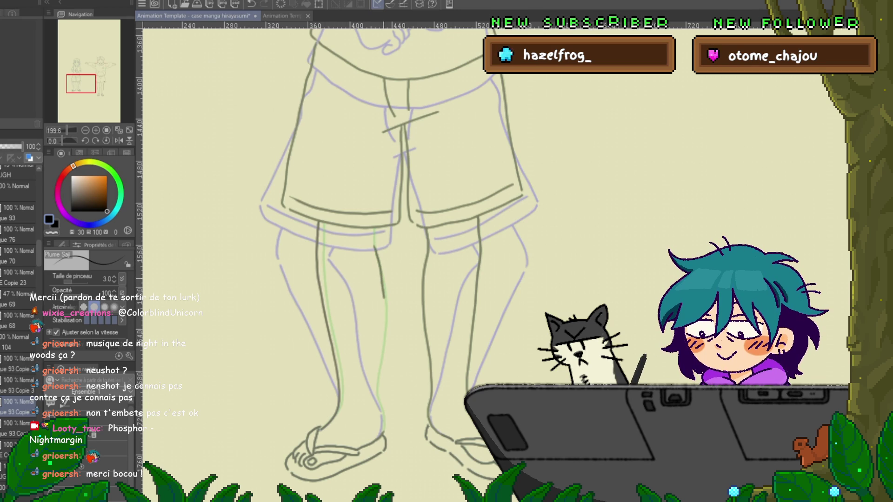
key("ctrl+z")
left_click_drag(381, 270, 387, 347)
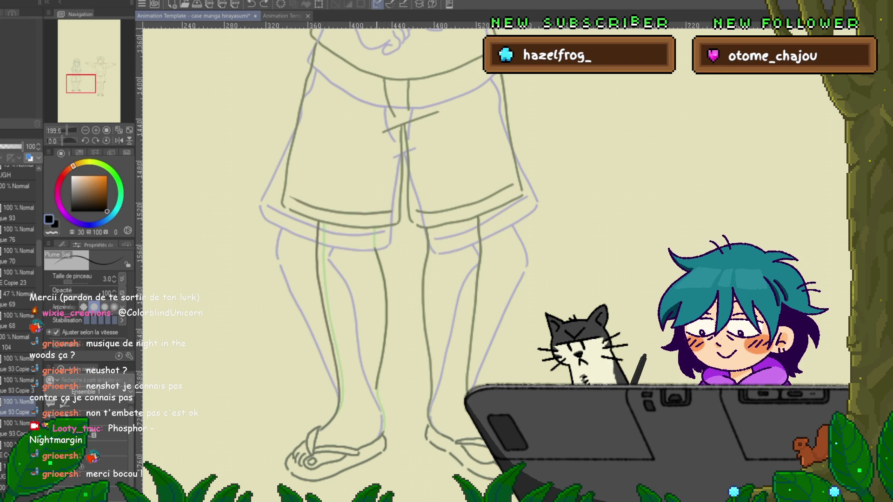
Lasso the left lower leg and rotate it slightly around the ankle.
key("m")
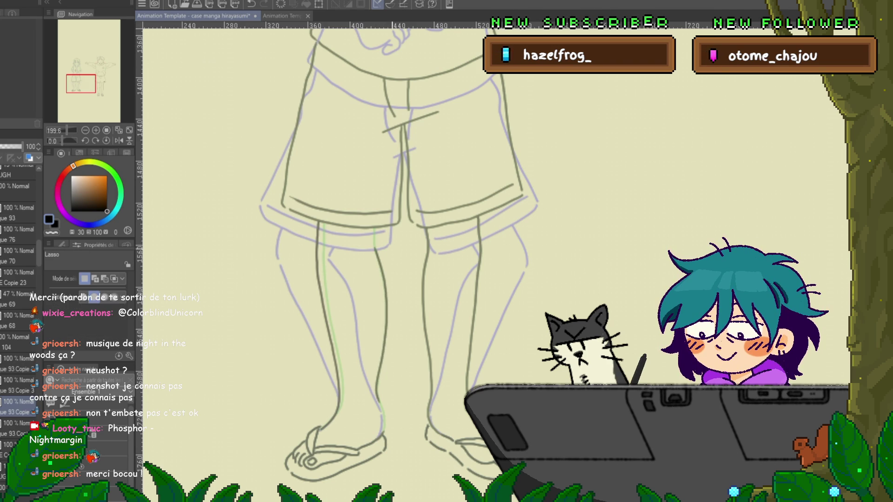
mouse_move(365, 258)
left_mouse_down()
mouse_move(372, 417)
mouse_move(391, 251)
left_mouse_up()
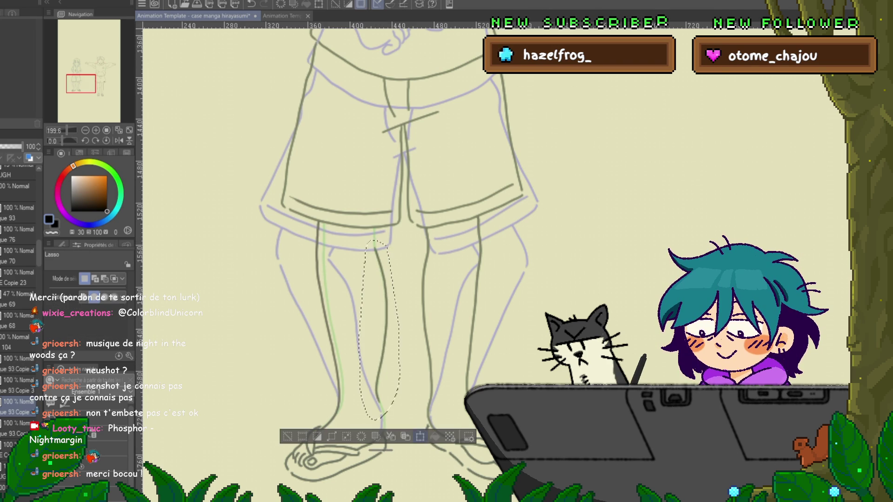
key("ctrl+t")
left_click_drag(380, 329, 379, 400)
left_click_drag(368, 224, 358, 225)
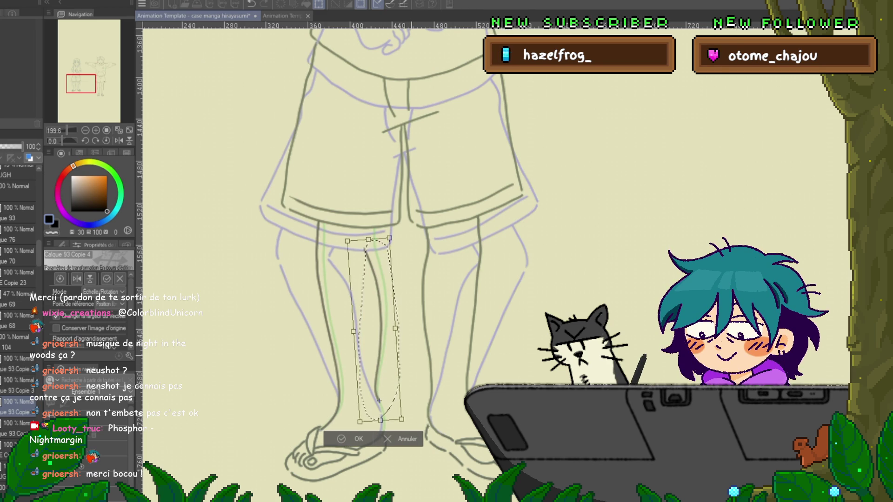
key("Return")
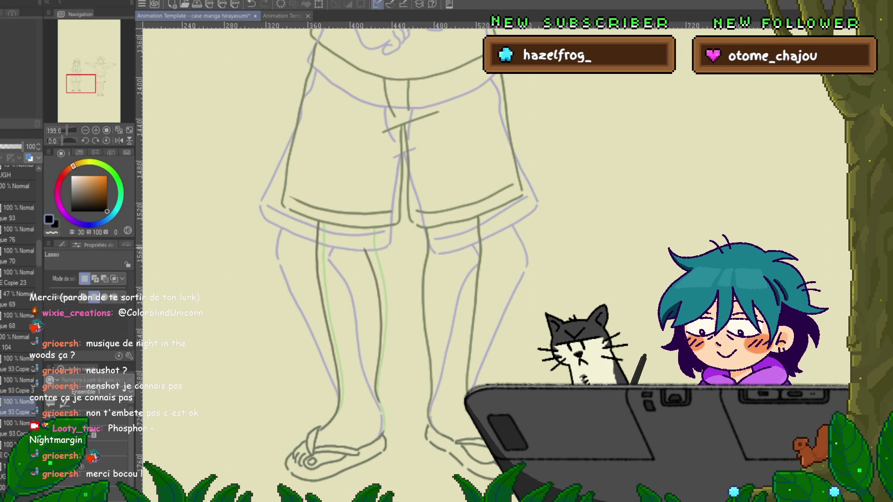
Extend the inner leg line up to the shorts hem and compare it against the neighbouring frame.
key("p")
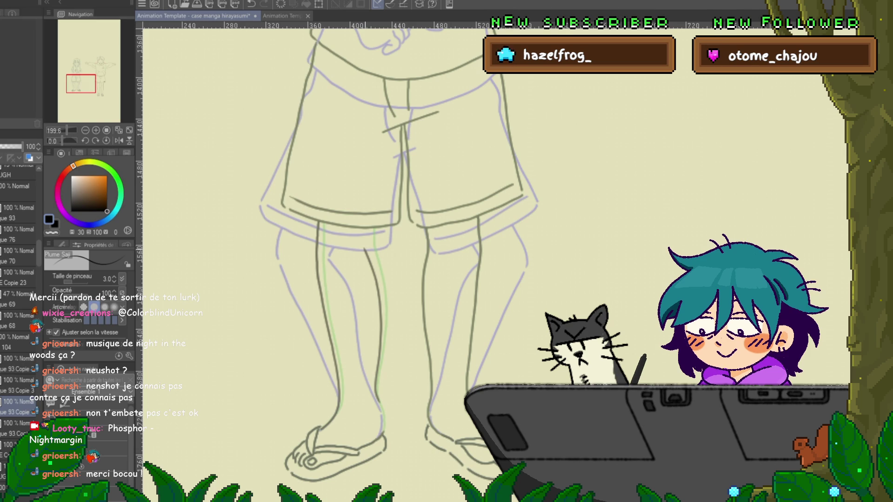
left_click_drag(367, 228, 366, 251)
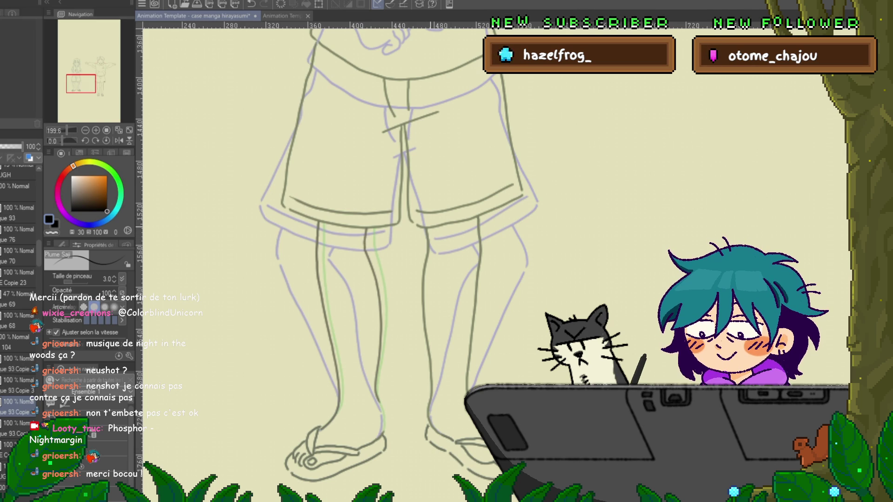
key("Right")
key("Left")
key("Right")
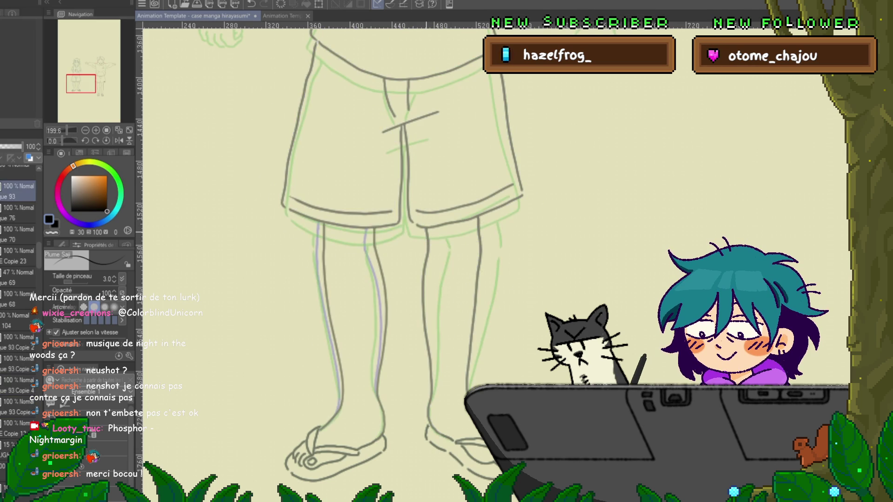
key("Left")
key("Right")
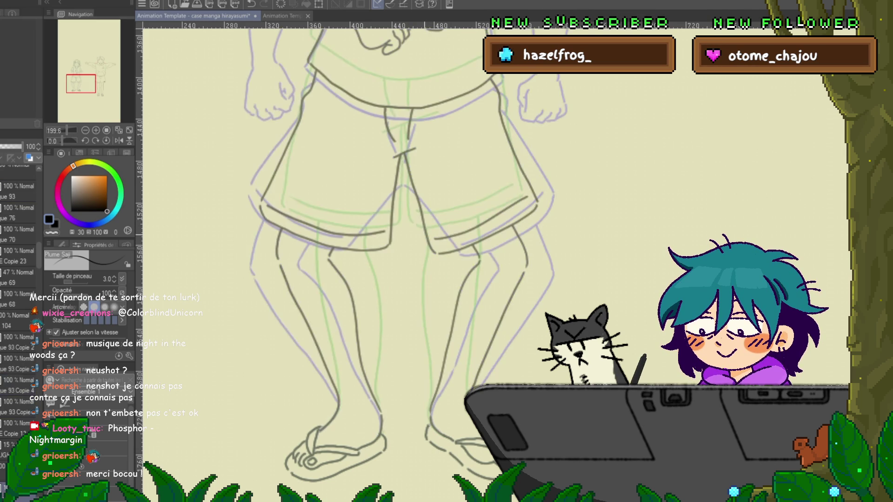
key("Left")
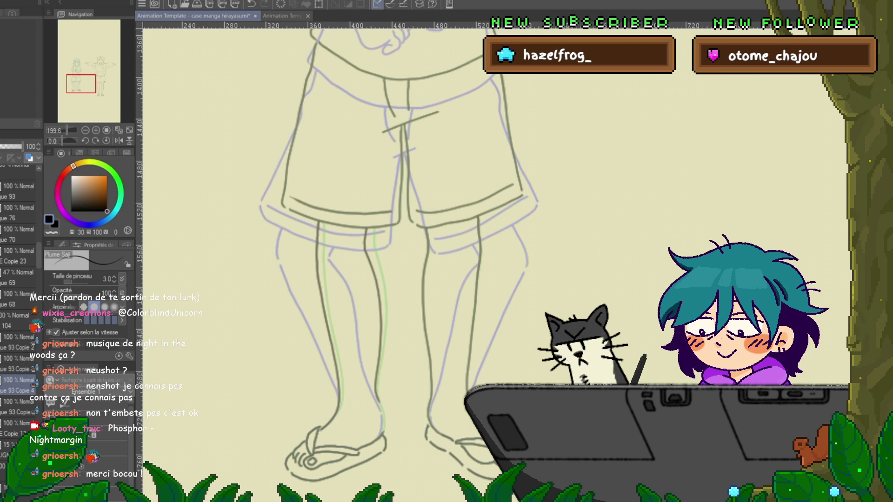
Reselect the left lower leg and apply another transform to it.
key("m")
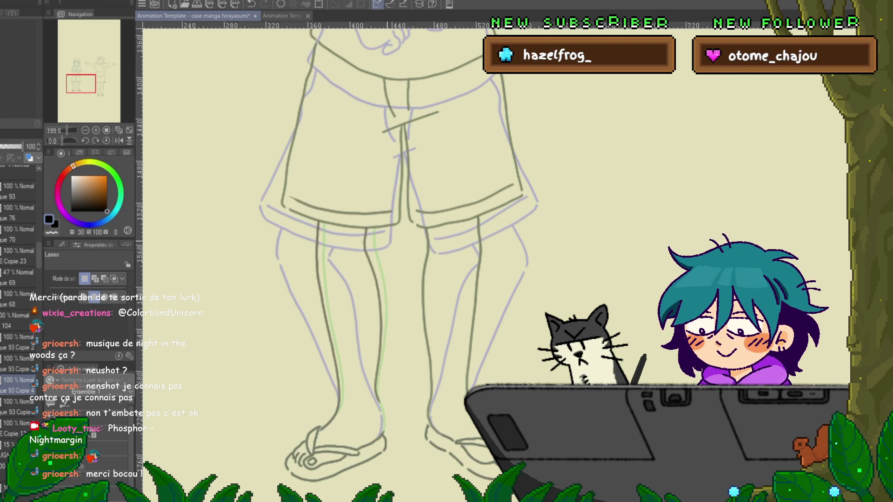
mouse_move(367, 229)
left_mouse_down()
mouse_move(358, 333)
mouse_move(407, 297)
mouse_move(369, 231)
left_mouse_up()
key("ctrl+t")
key("Return")
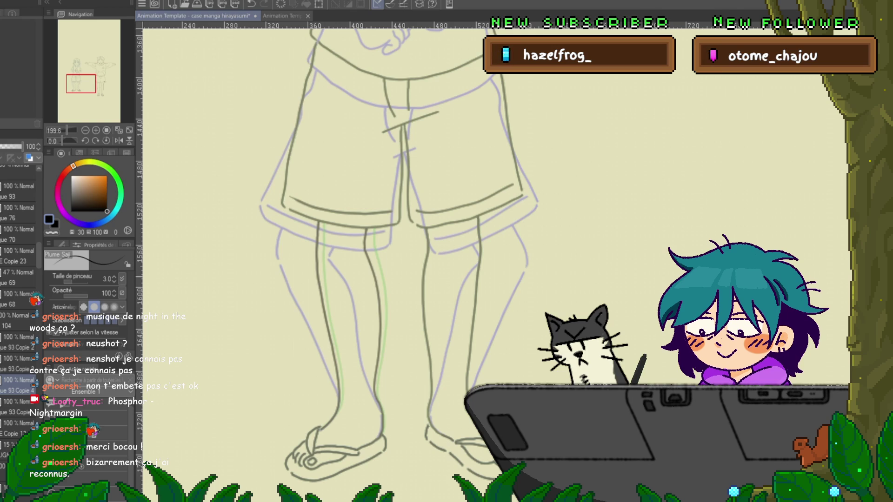
Centre the view on both legs and extend the inner knee line downward.
left_click_drag(354, 251, 311, 200)
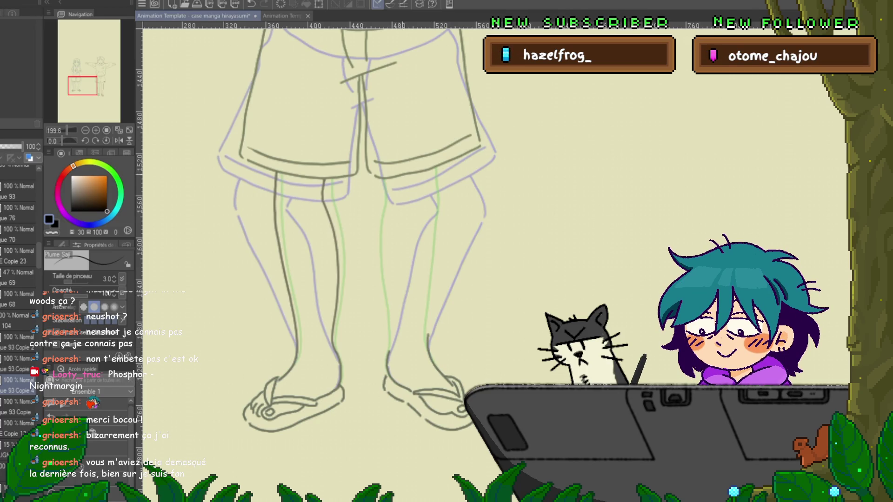
left_click_drag(347, 232, 329, 242)
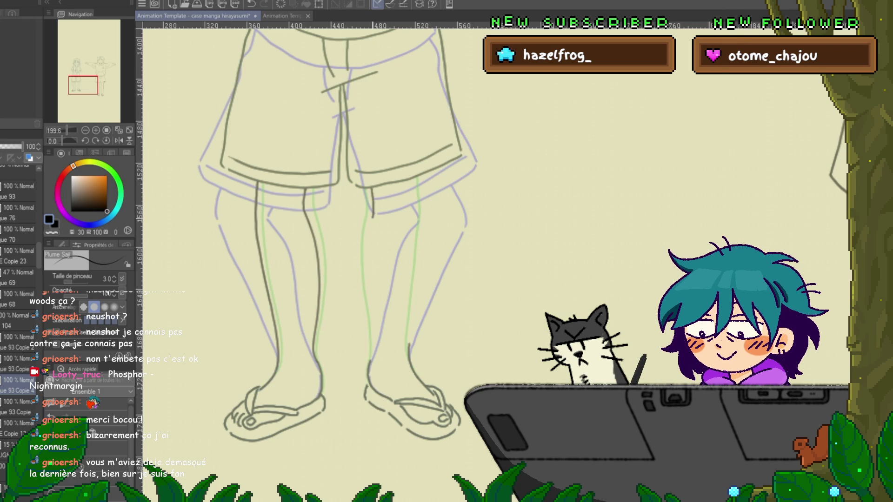
left_click_drag(372, 212, 370, 292)
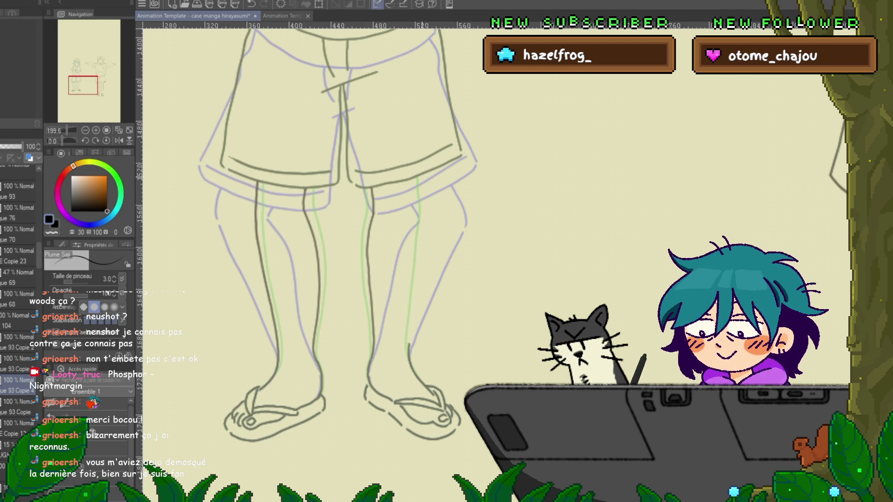
Draw the right leg's inner line from below the hem toward the ankle, checking the adjacent frame.
left_click_drag(422, 175, 422, 179)
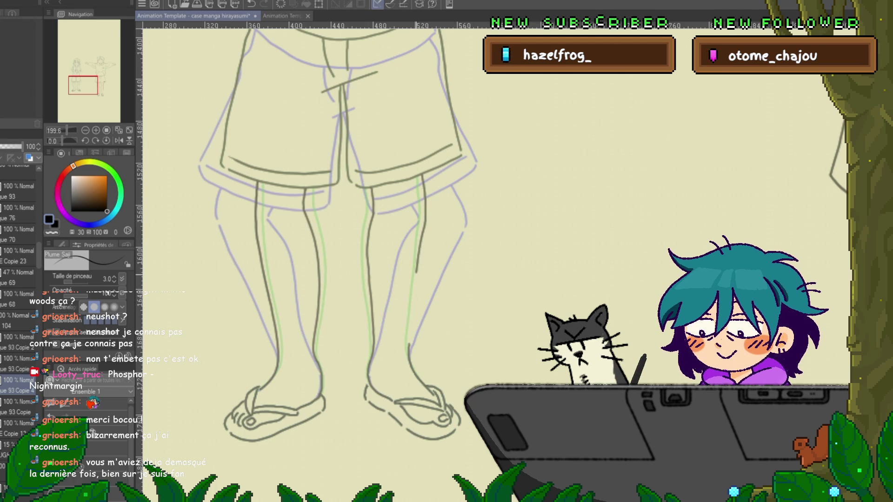
key("ctrl+z")
left_click_drag(422, 176, 425, 209)
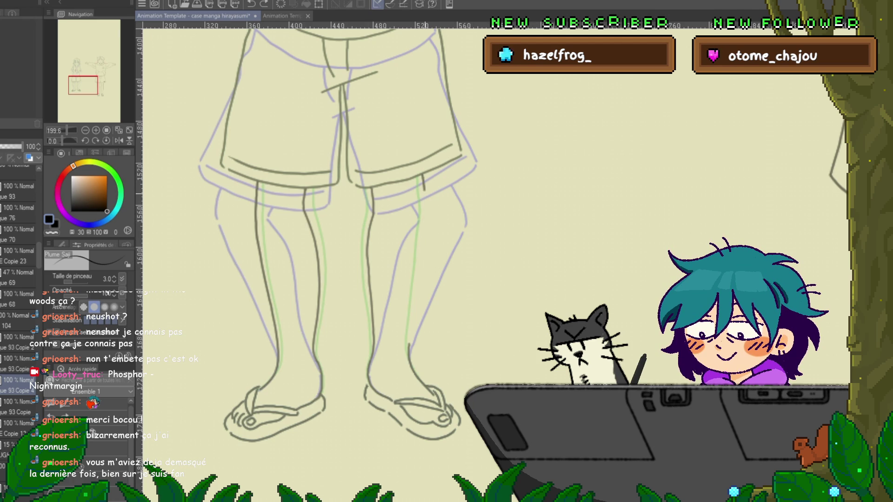
left_click_drag(423, 177, 419, 268)
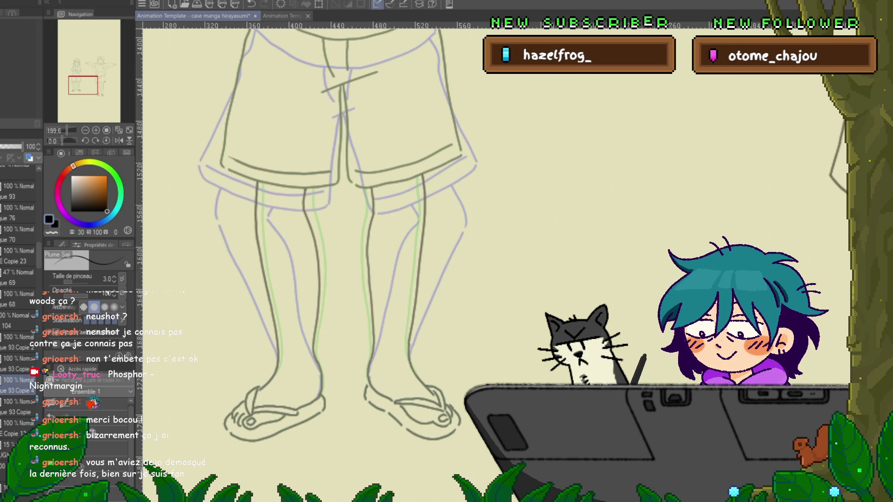
key("Right")
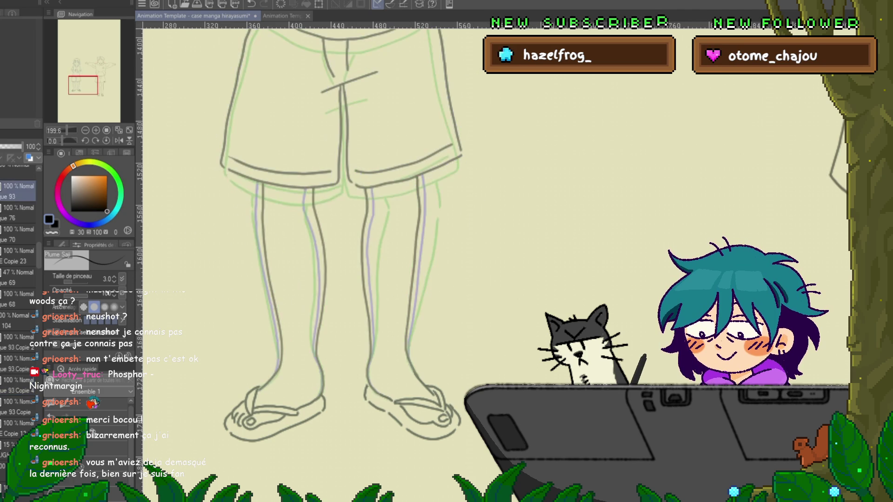
key("Left")
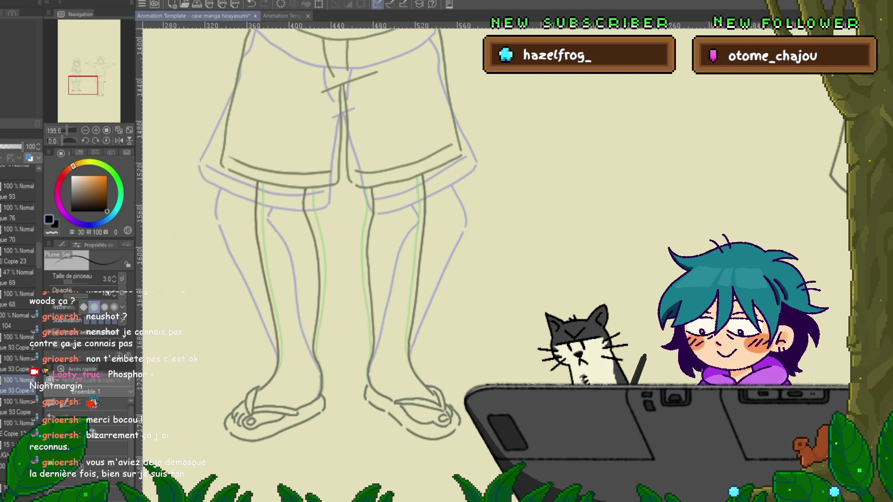
Bend the upper right leg line slightly outward by dragging its control point, then select the shorts' centre seam.
key("y")
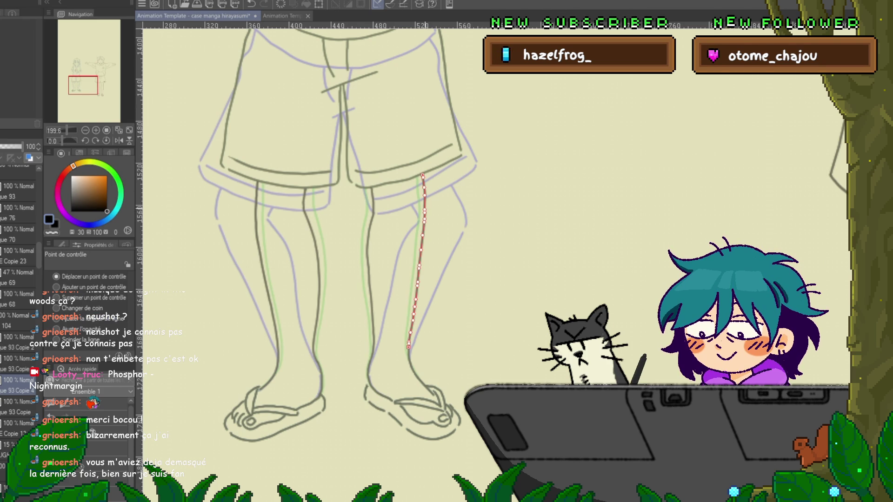
left_click_drag(425, 196, 427, 196)
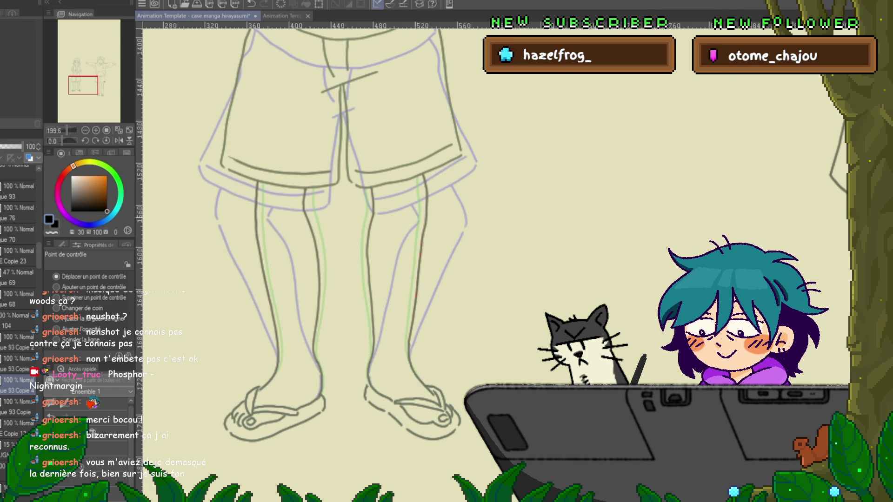
left_click(340, 135)
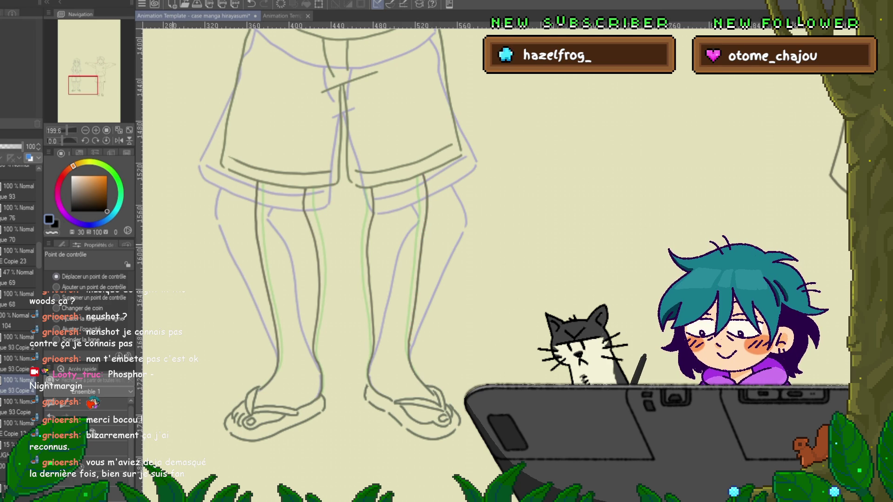
key("ctrl+shift+Right")
key("ctrl+shift+Right")
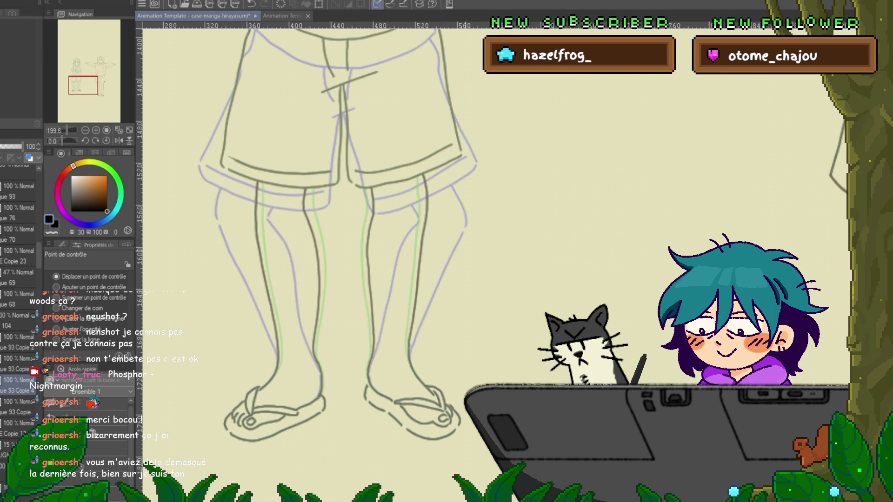
key("ctrl+shift+Right")
key("ctrl+shift+Right")
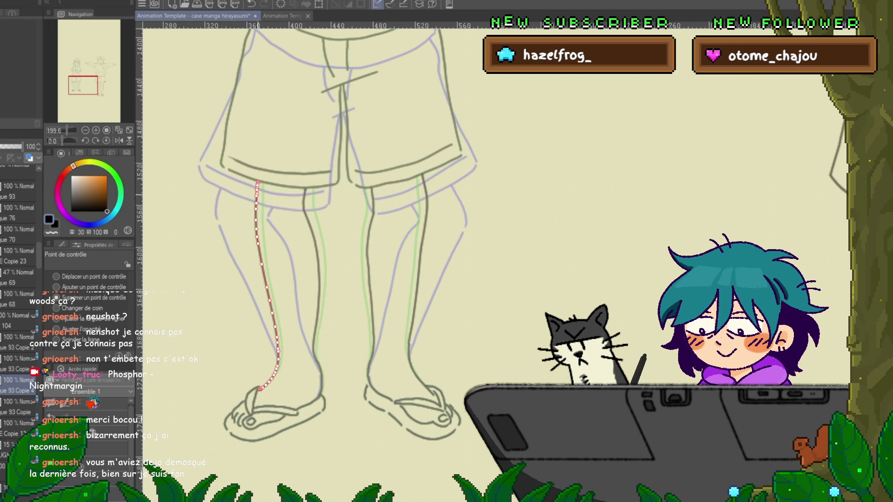
Select the left leg's outer contour on another frame and set the tool to move control points.
left_click_drag(257, 182, 260, 389)
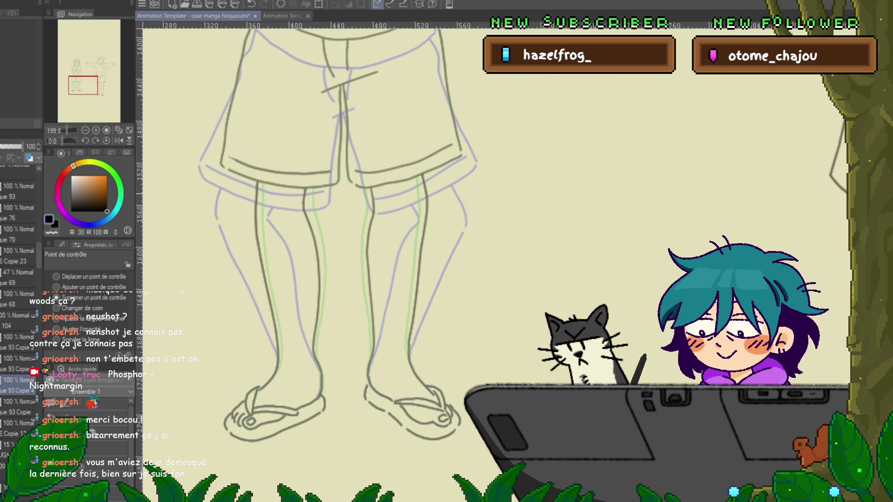
key("ctrl+Left")
key("ctrl+Right")
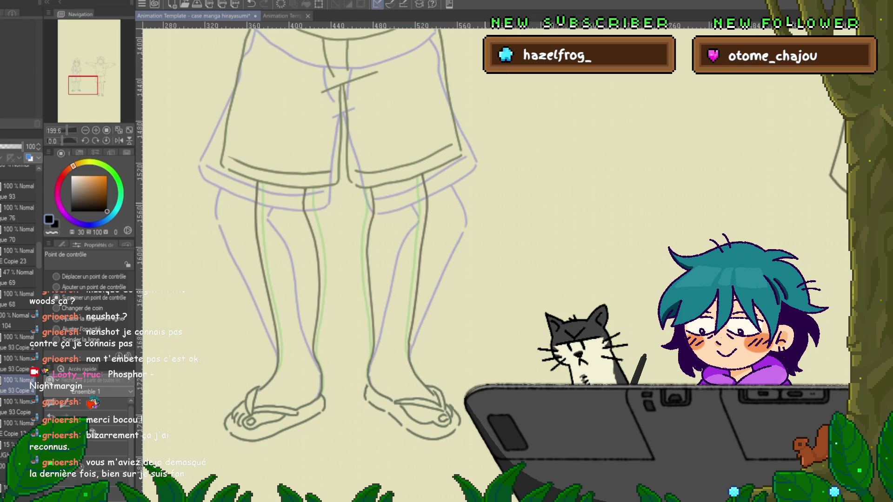
key("ctrl+Right")
key("ctrl+Right")
left_click(56, 277)
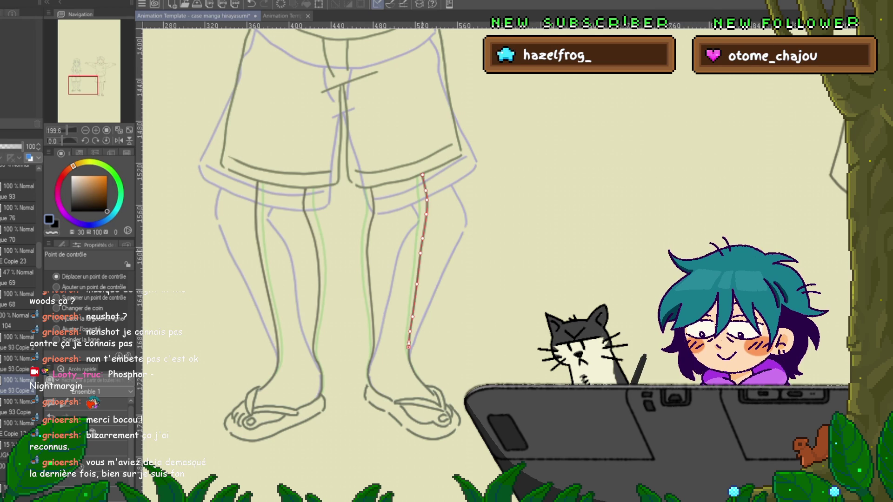
key("p")
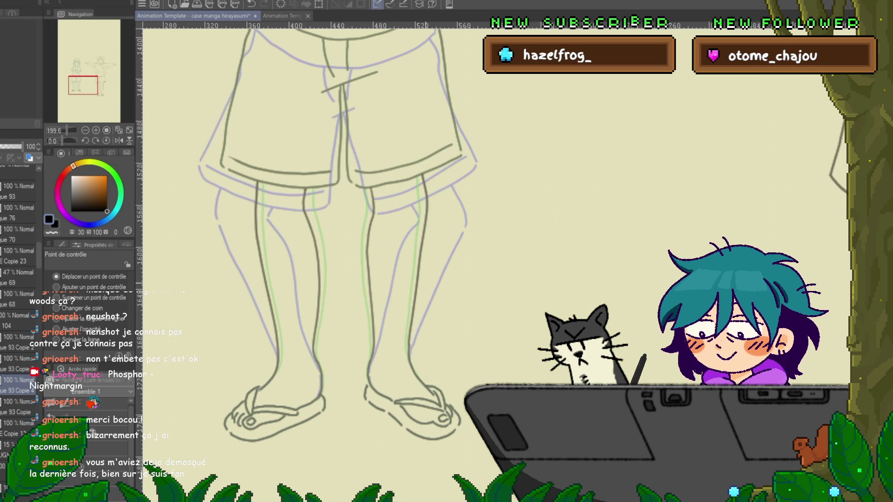
On another cel, select the leg and hem lines and shift the right leg line's top point slightly left.
mouse_move(421, 242)
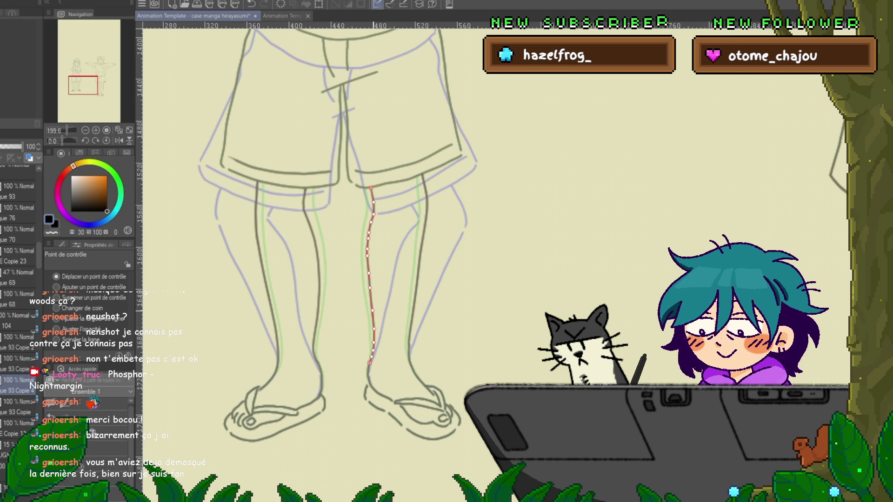
key("alt+bracketright")
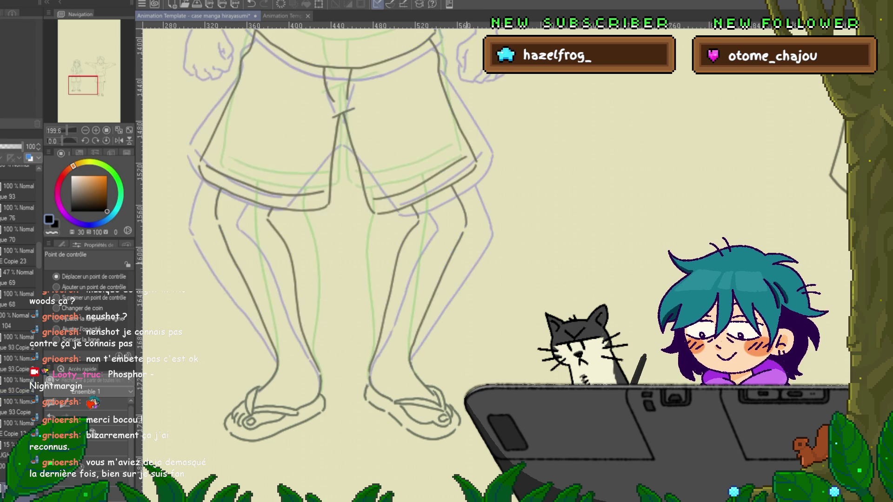
key("alt+bracketleft")
key("alt+bracketright")
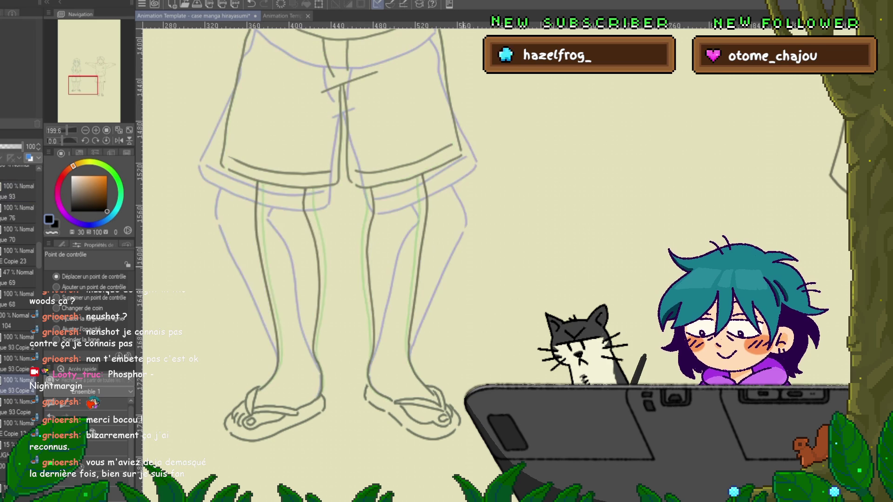
left_click(267, 289)
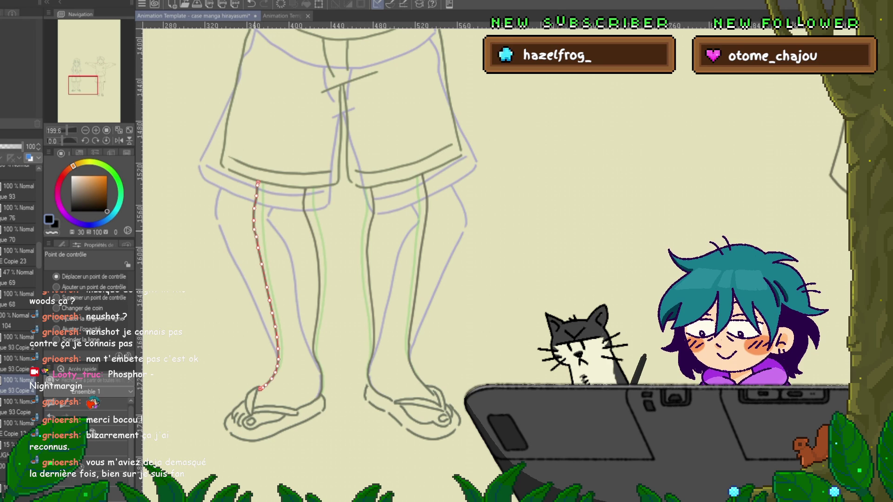
left_click(405, 163)
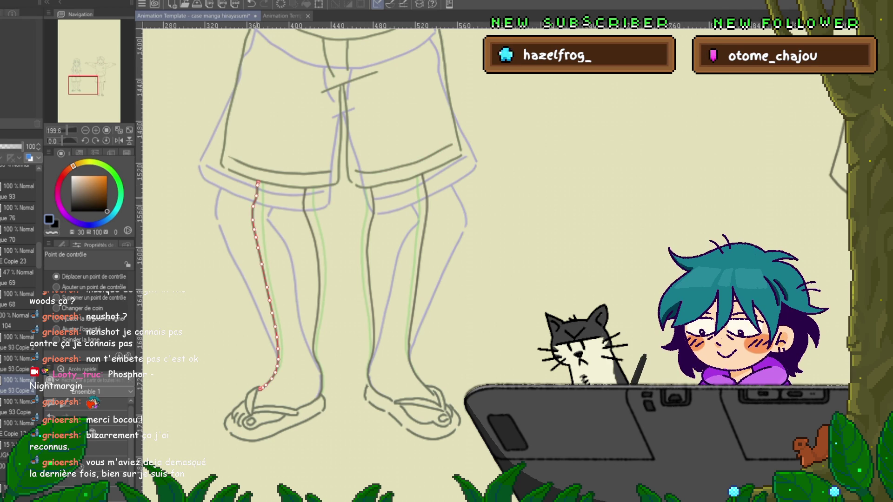
left_click(267, 288)
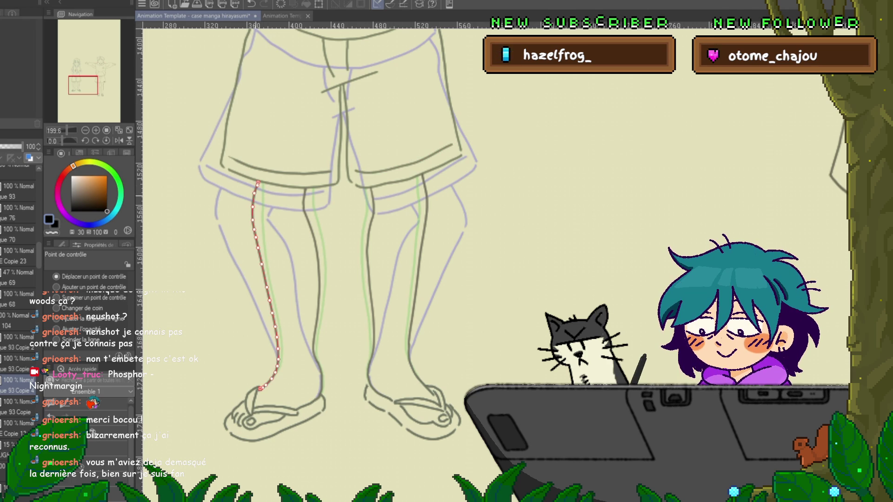
left_click(265, 279)
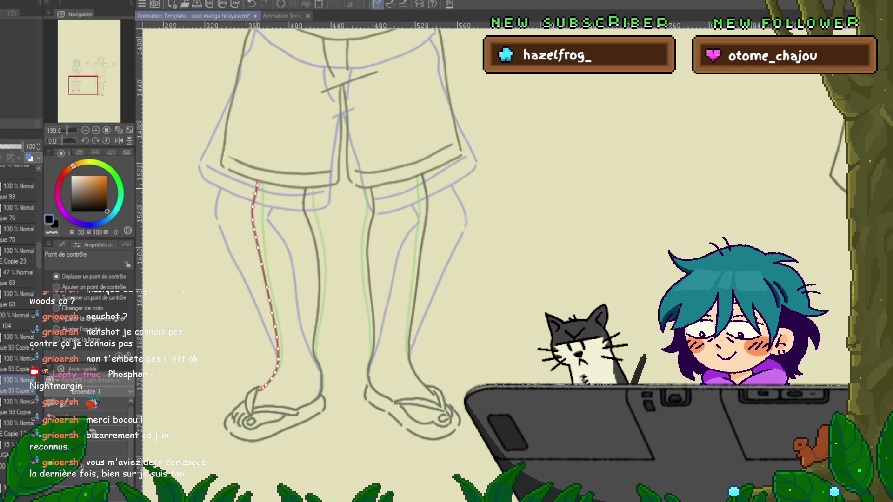
left_click(420, 260)
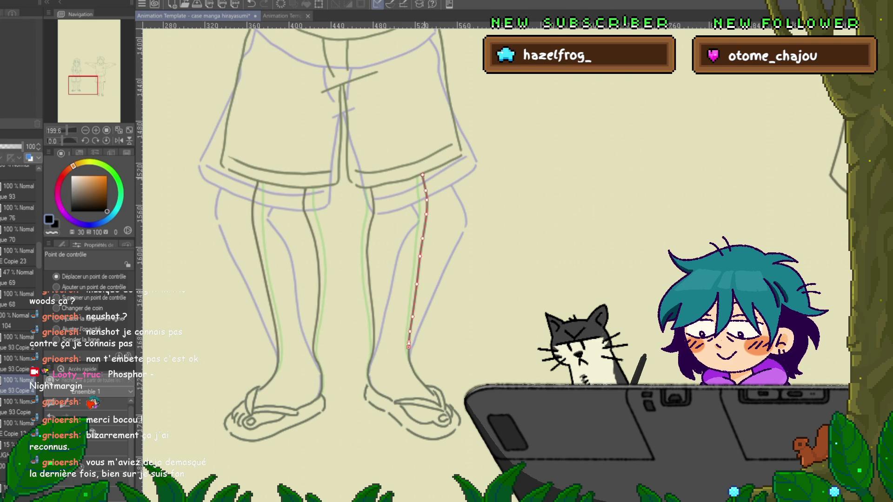
left_click_drag(422, 175, 421, 175)
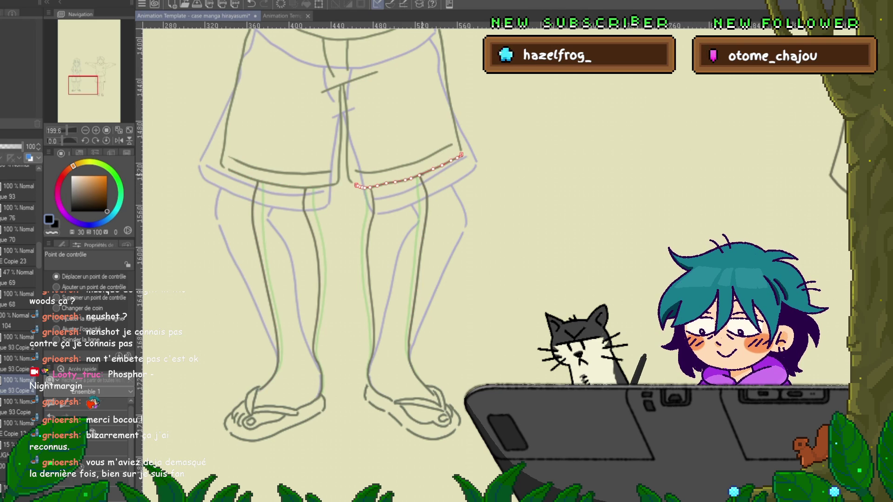
key("Escape")
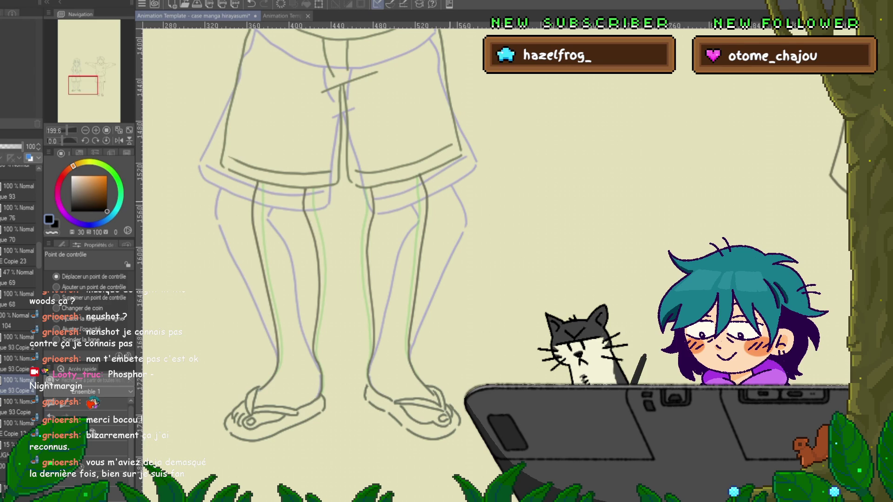
Select the left shorts hem and centre lines, compare frames, and move down through the frame layers.
left_click(304, 198)
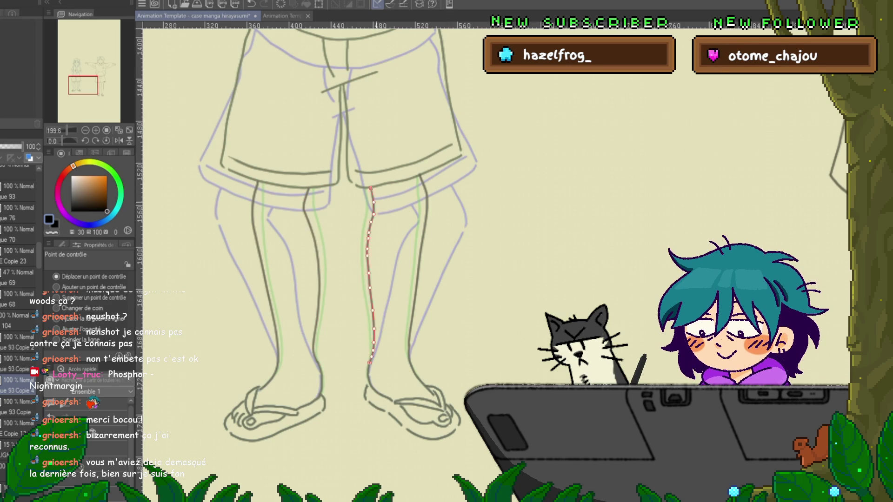
key("Right")
key("Left")
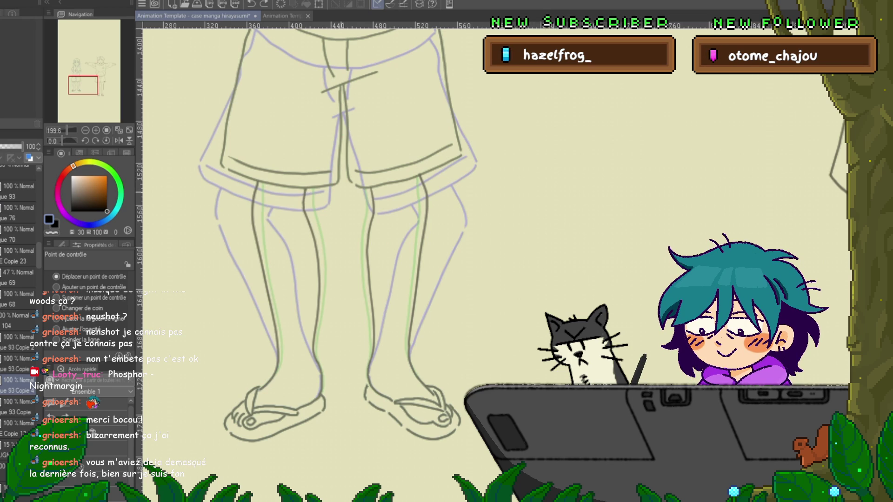
left_click(341, 135)
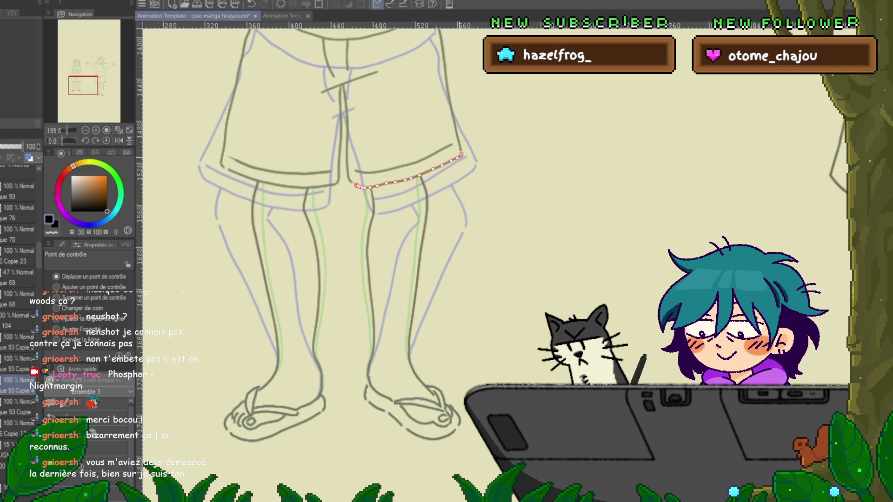
left_click(18, 191)
left_click(18, 386)
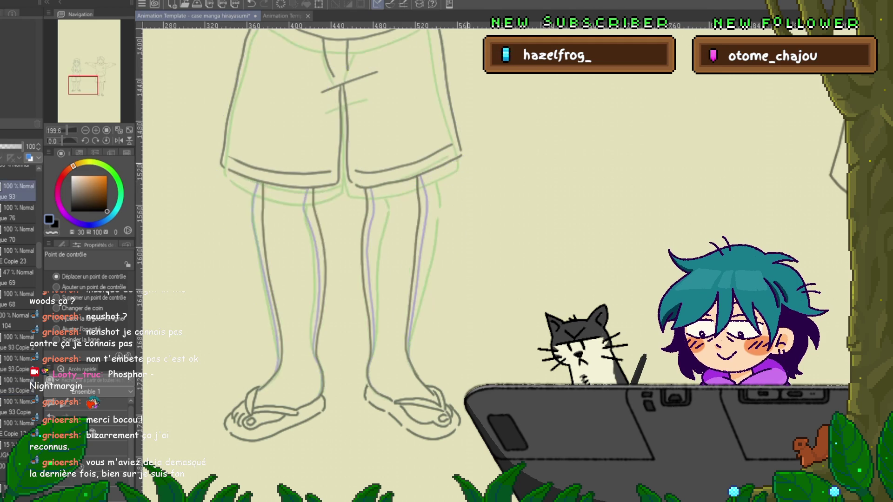
Scroll and pan the canvas to centre the girl beside the hoodie character.
scroll(316, 261, "up", 5)
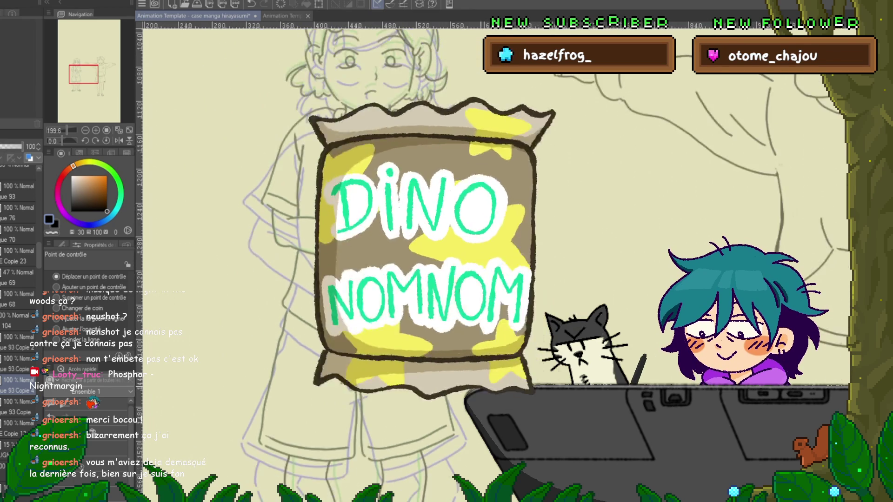
scroll(493, 260, "down", 3)
scroll(493, 261, "down", 2)
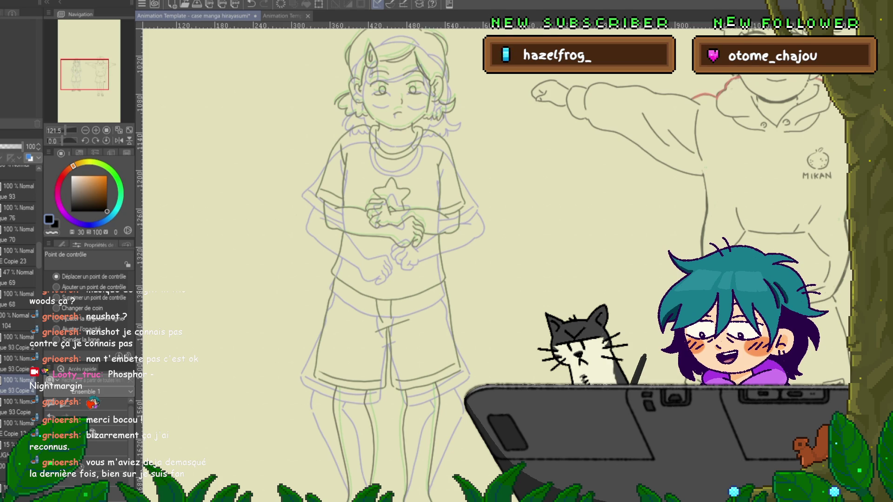
mouse_move(372, 232)
left_mouse_down()
mouse_move(292, 204)
mouse_move(318, 216)
left_mouse_up()
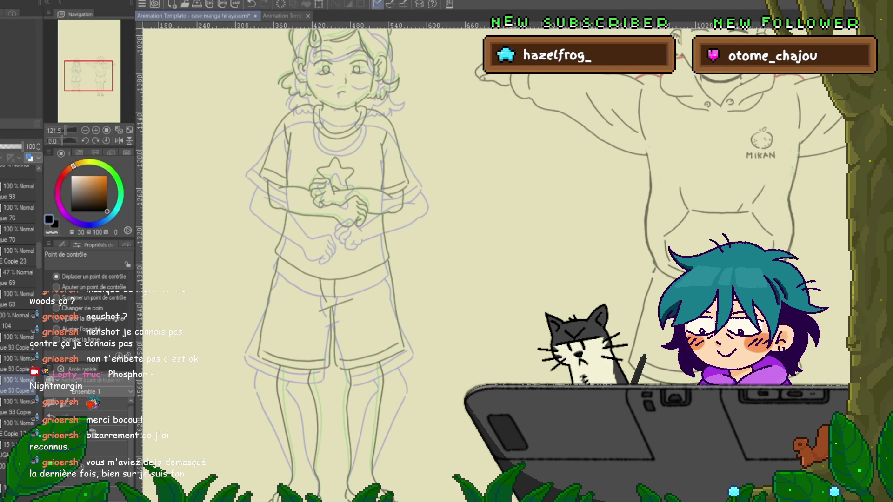
On another frame layer of the girl, shrink her drawing slightly from the top and nudge it one pixel left.
key("ctrl+minus")
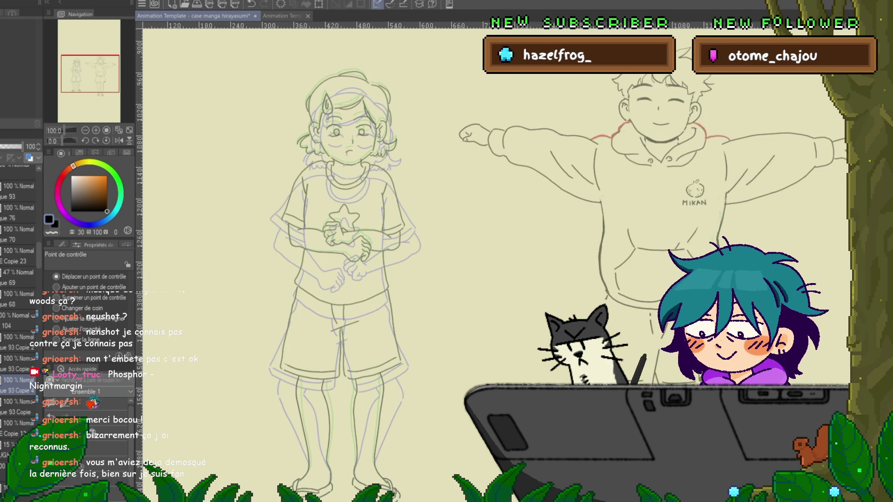
left_click(19, 341)
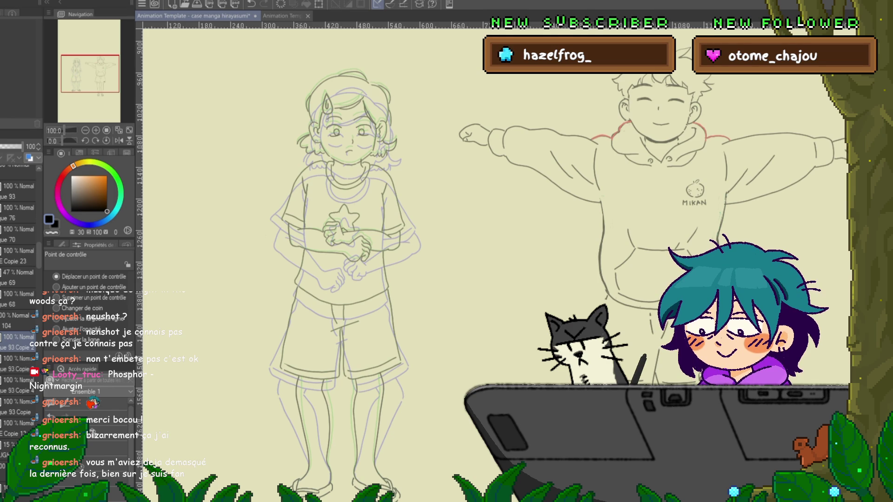
key("ctrl+t")
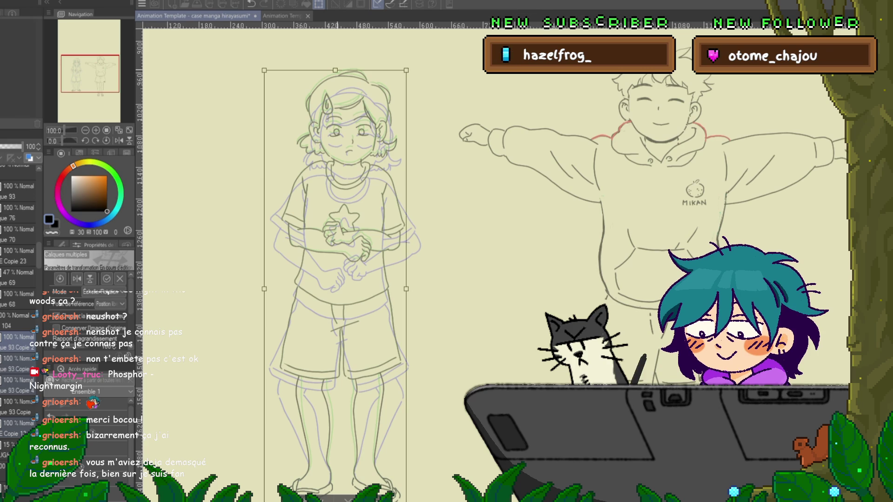
left_click_drag(335, 70, 335, 72)
key("Left")
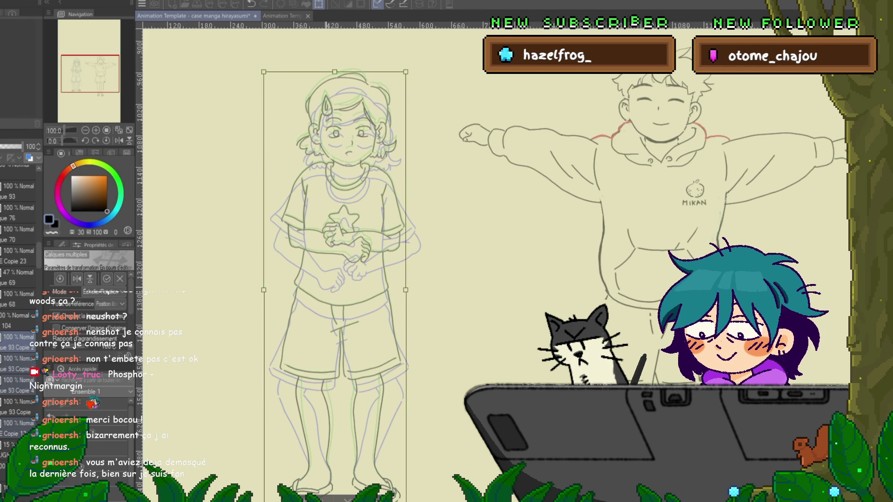
Confirm the repositioning and compare the arms-crossed cel against the arms-lowered, eyes-closed cel.
key("y")
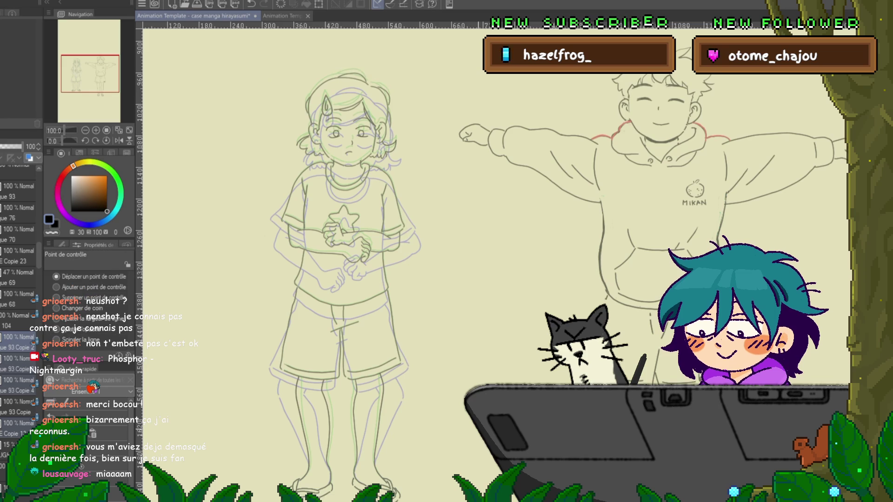
key("alt+bracketright")
key("alt+bracketright")
key("alt+bracketright")
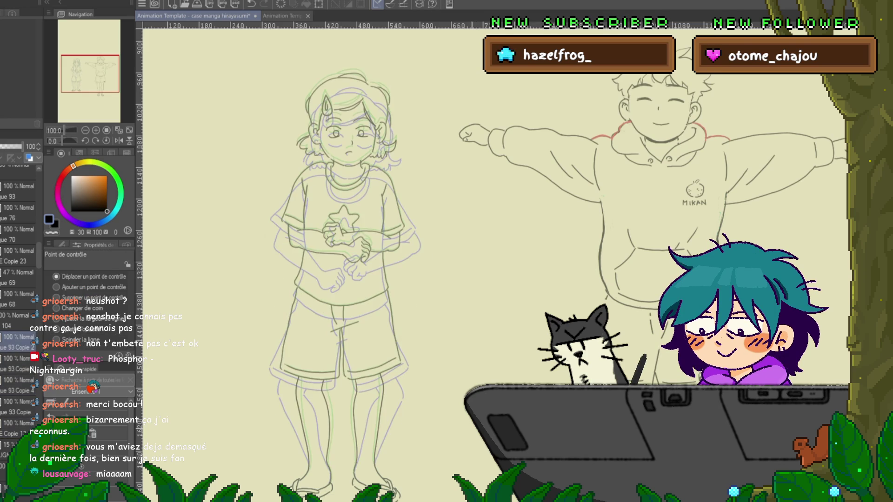
key("alt+bracketright")
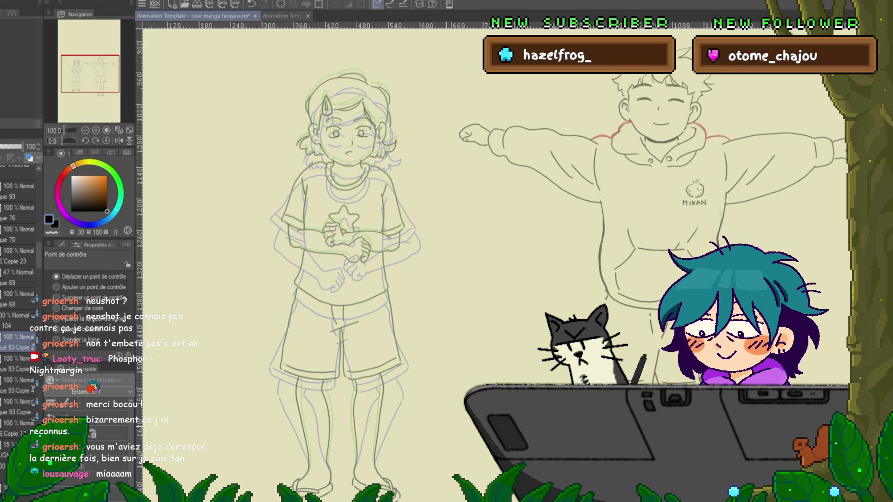
key("alt+bracketright")
key("alt+bracketleft")
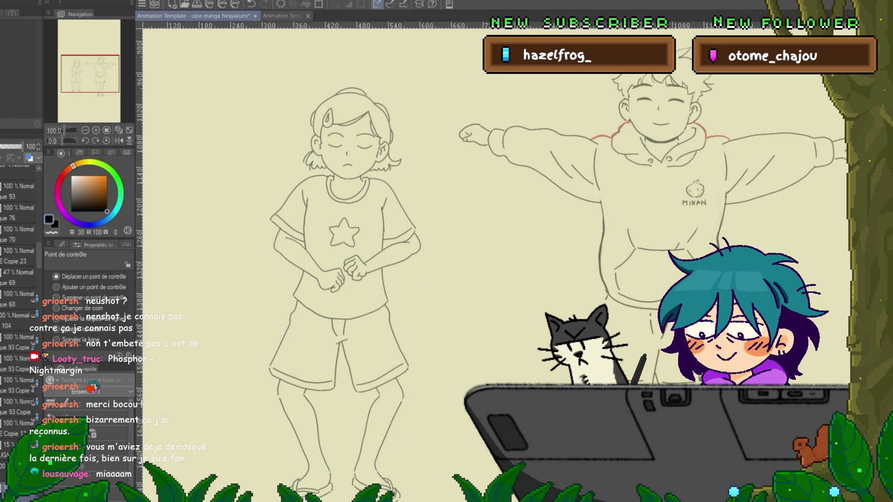
key("alt+bracketleft")
key("alt+bracketright")
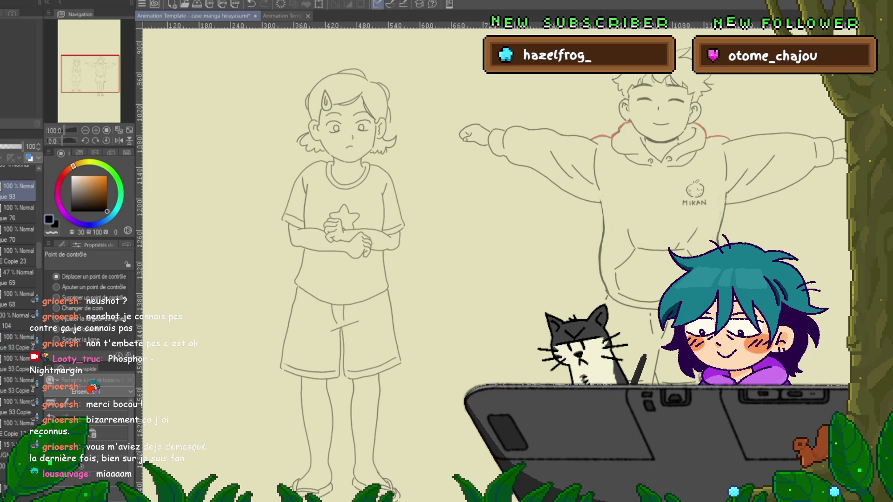
key("alt+bracketleft")
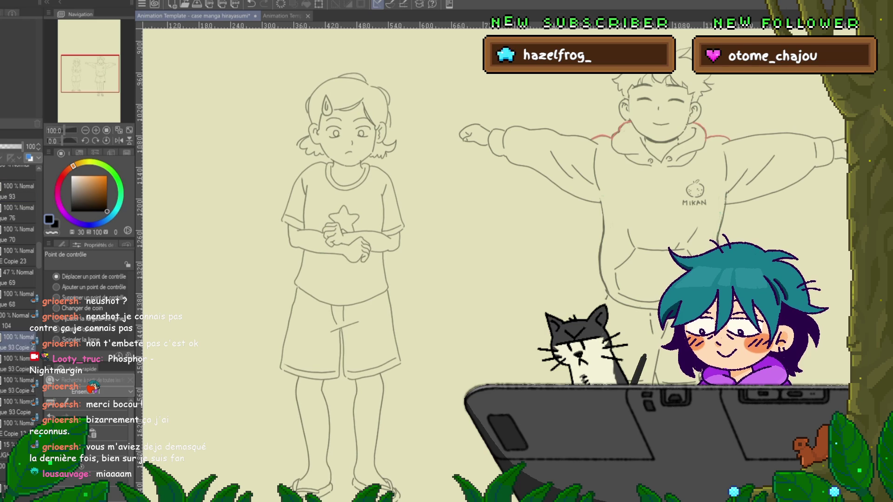
key("alt+bracketright")
key("alt+bracketleft")
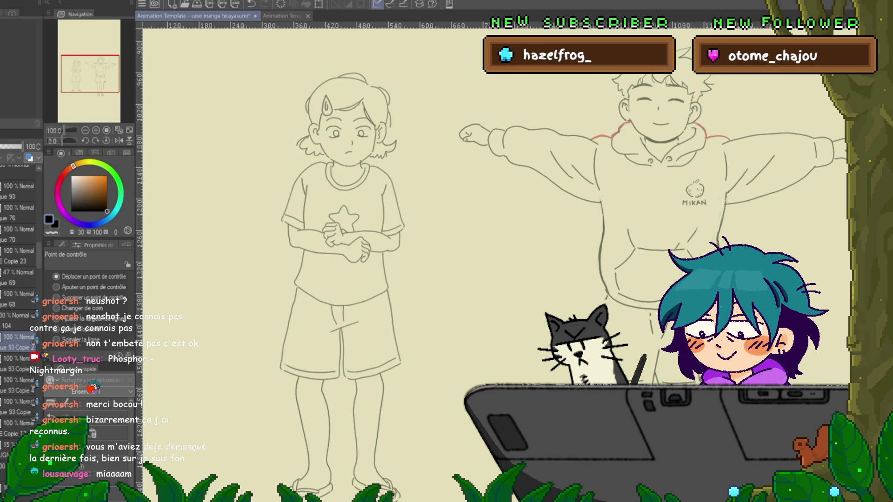
key("alt+bracketright")
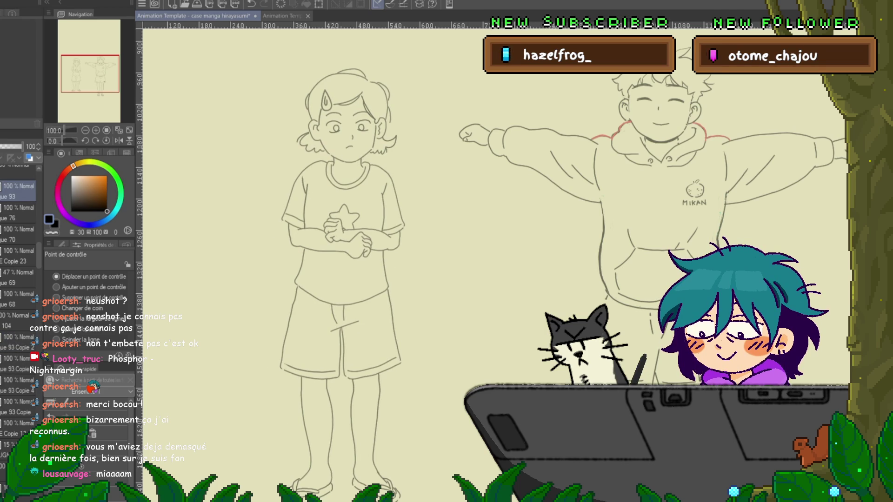
key("alt+bracketright")
key("alt+bracketleft")
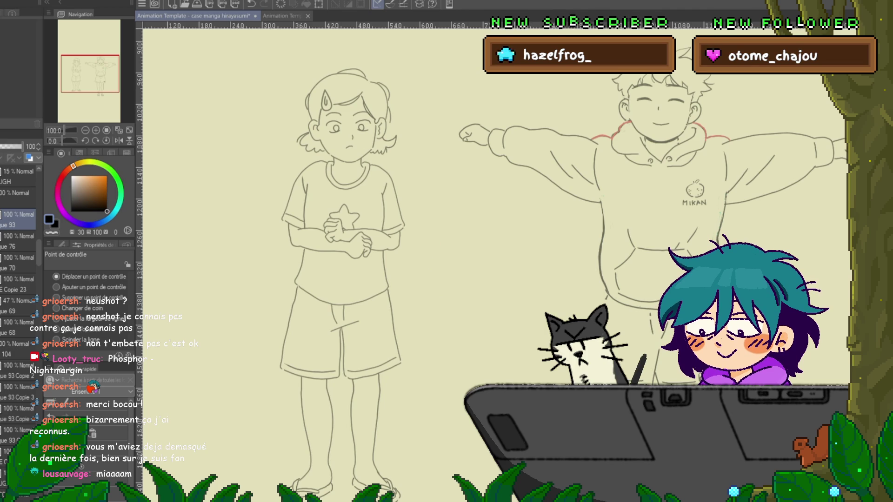
key("alt+bracketleft")
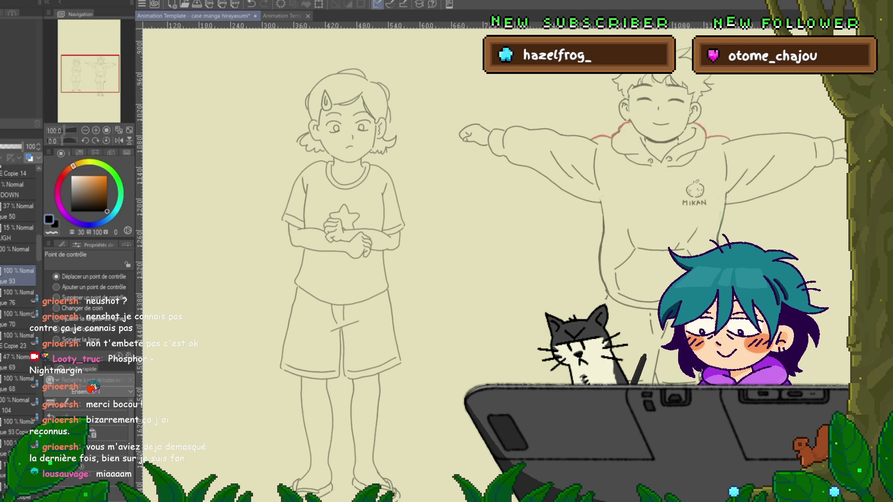
Transform the girl's face area and step through the frames to check head alignment.
key("ctrl+t")
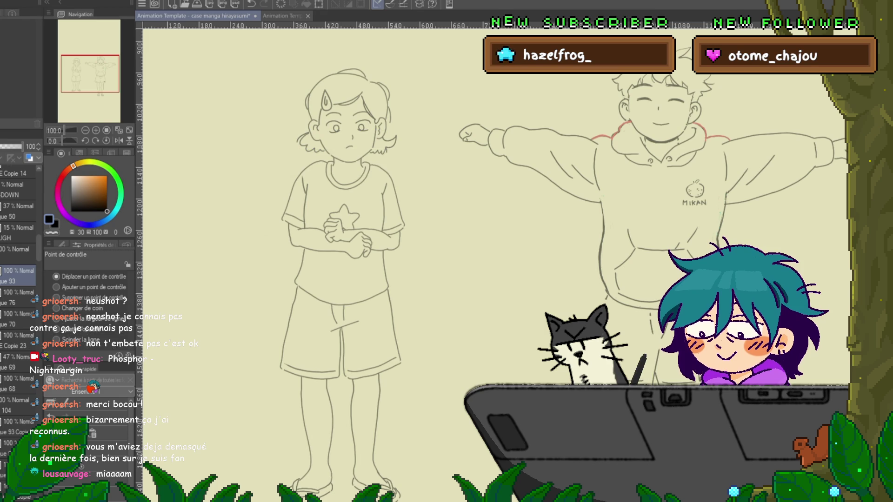
key("ctrl+Right")
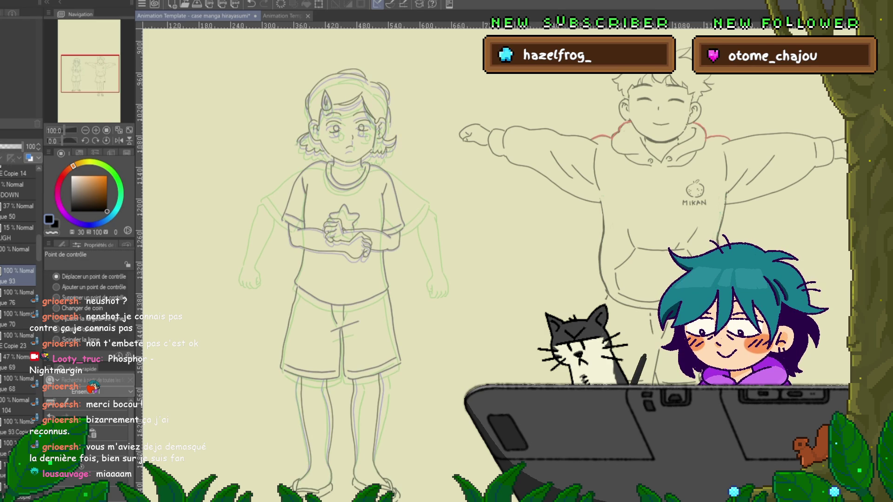
key("ctrl+Right")
key("ctrl+Left")
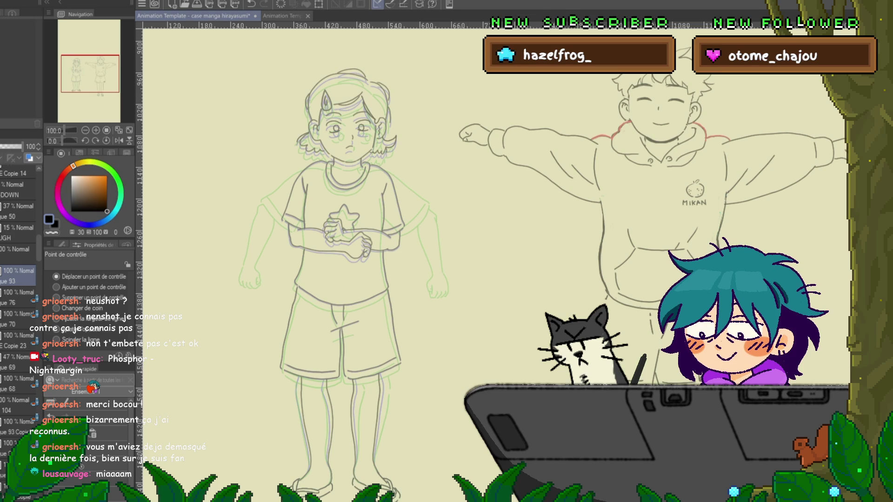
key("ctrl+Right")
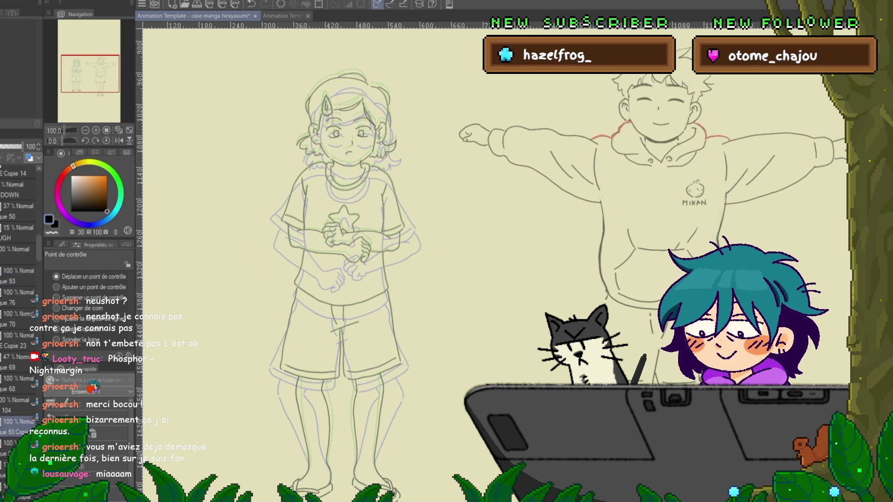
key("ctrl+Right")
key("ctrl+Right")
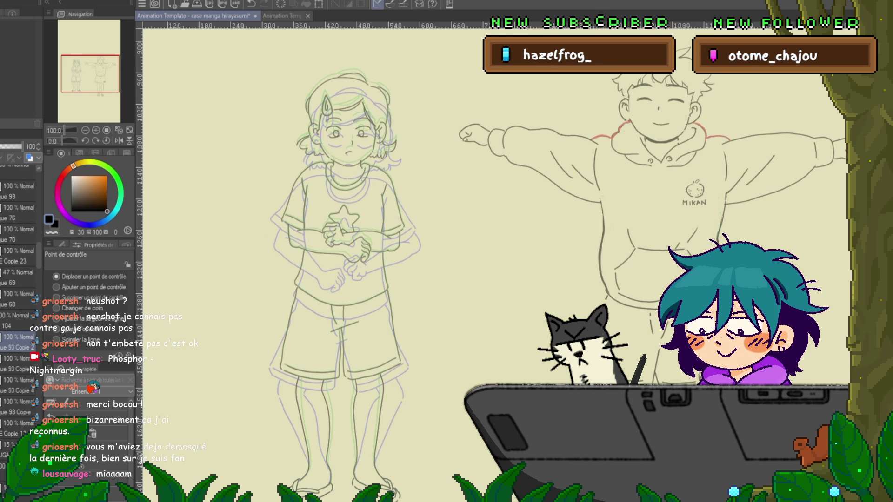
key("ctrl+Right")
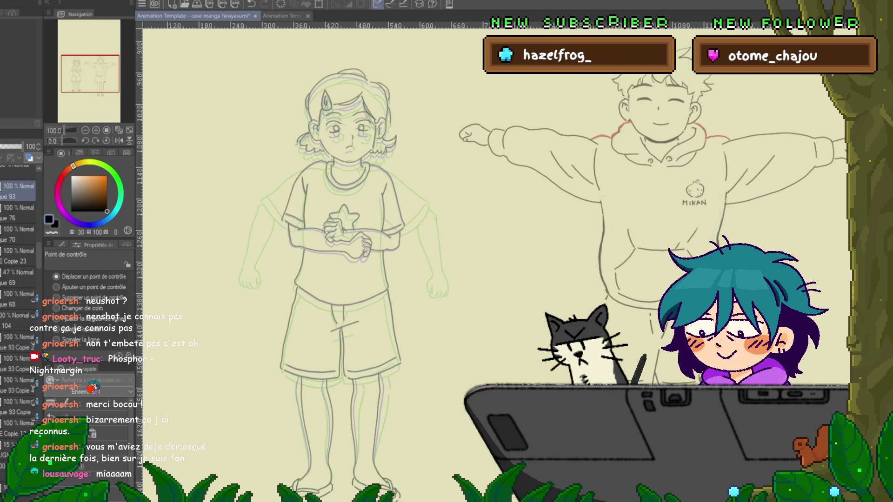
key("ctrl+Left")
key("ctrl+Right")
key("ctrl+Left")
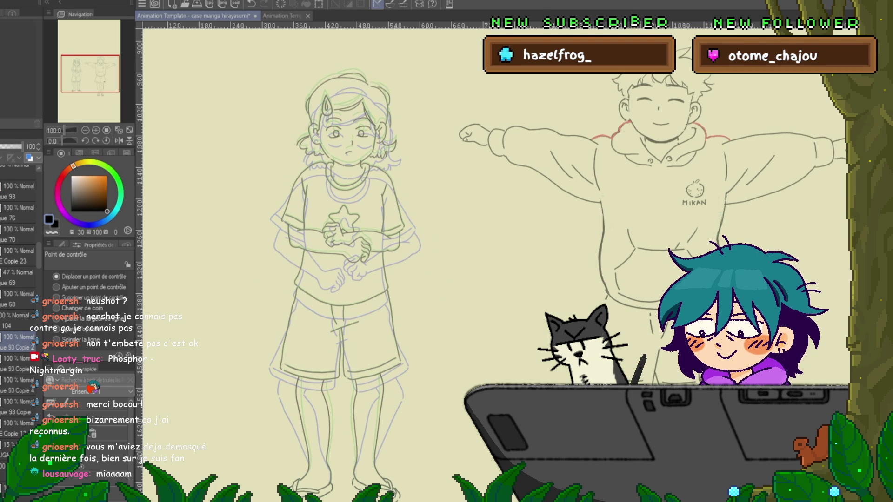
key("ctrl+Right")
key("ctrl+Left")
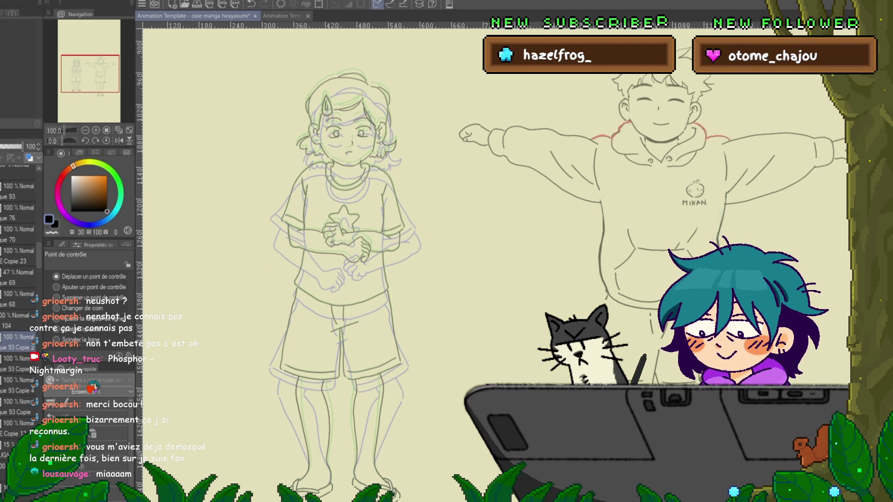
key("ctrl+Right")
key("ctrl+Left")
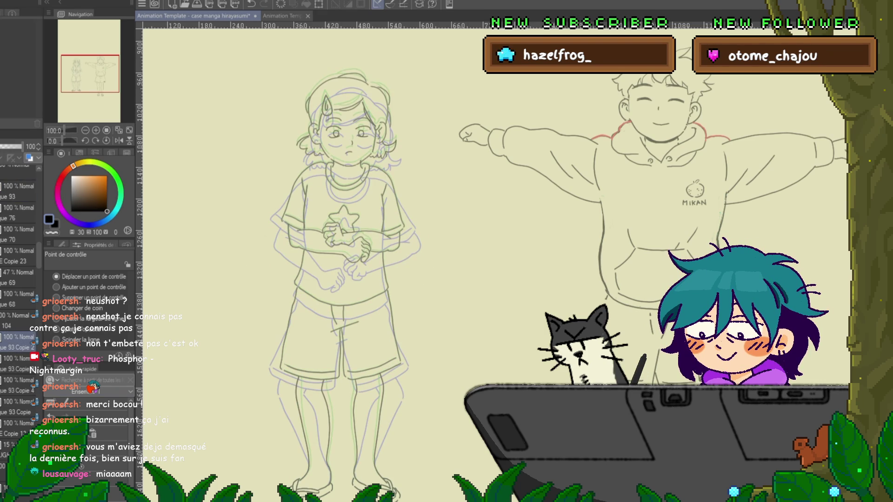
Adjust the girl's head position, compare it across cels, then adjust and confirm it again.
key("ctrl+t")
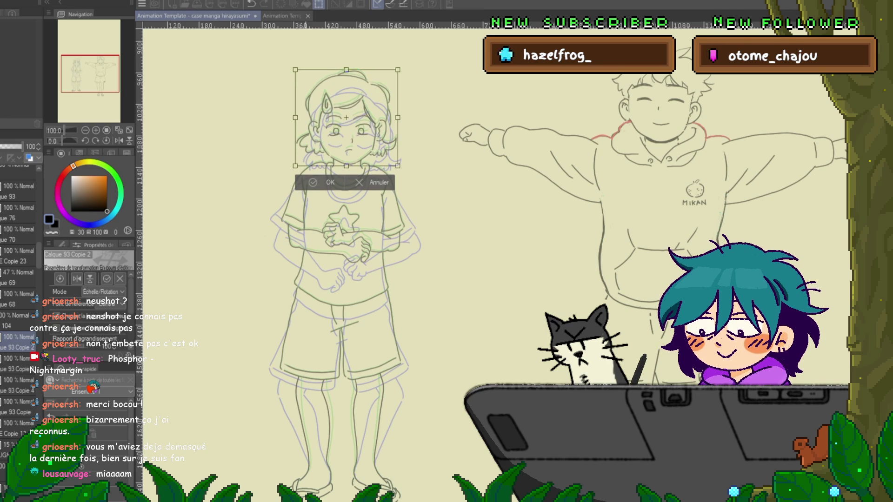
key("Return")
key("ctrl+Right")
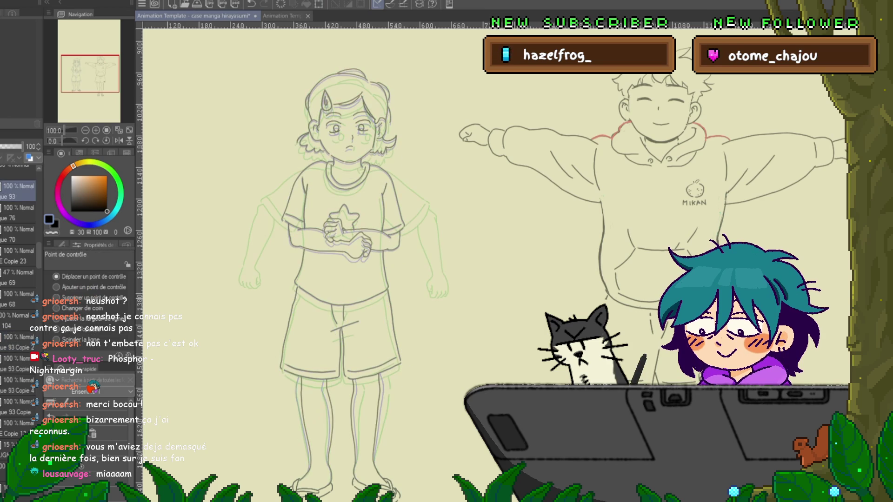
key("ctrl+Left")
key("ctrl+Right")
key("ctrl+Left")
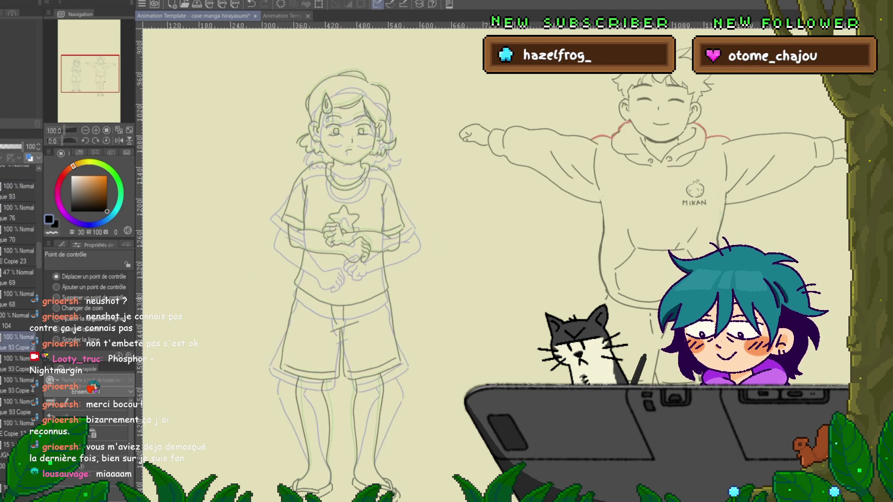
key("ctrl+Right")
key("ctrl+Left")
key("ctrl+Right")
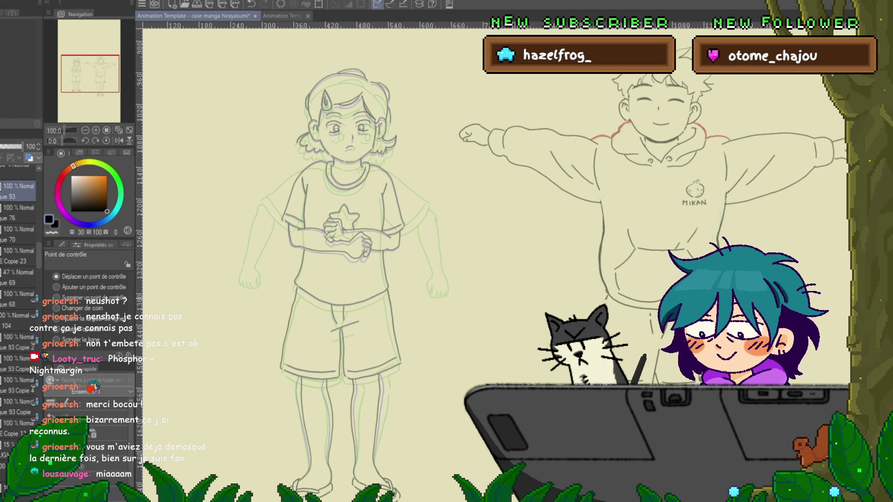
key("ctrl+Left")
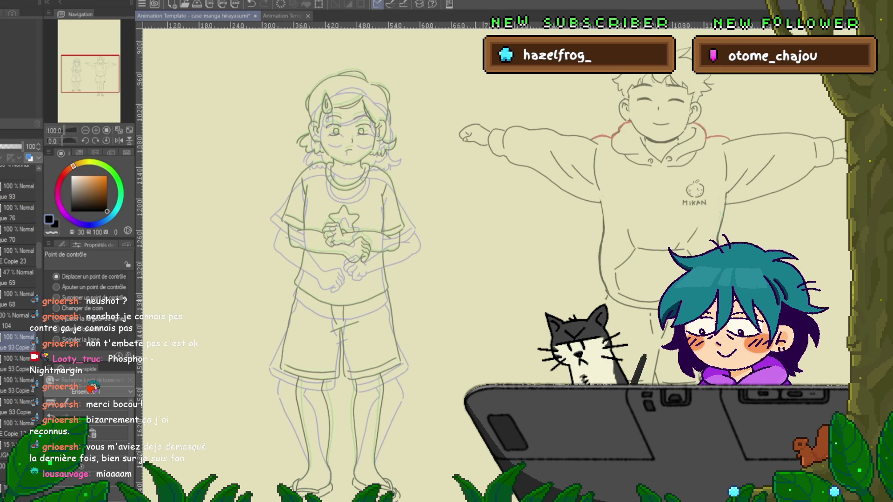
key("ctrl+t")
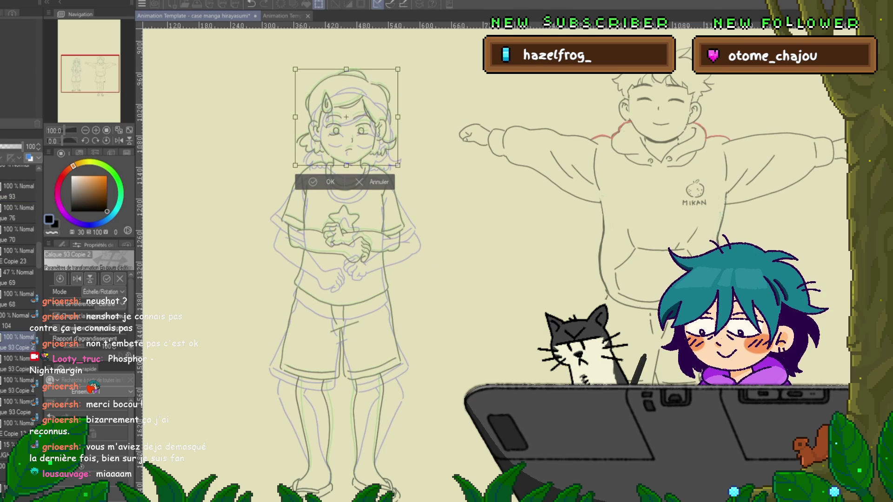
key("y")
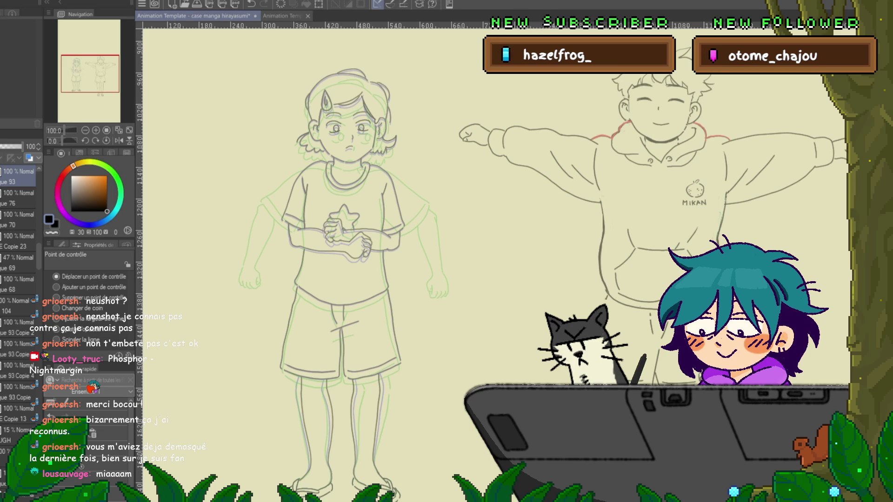
left_click(18, 324)
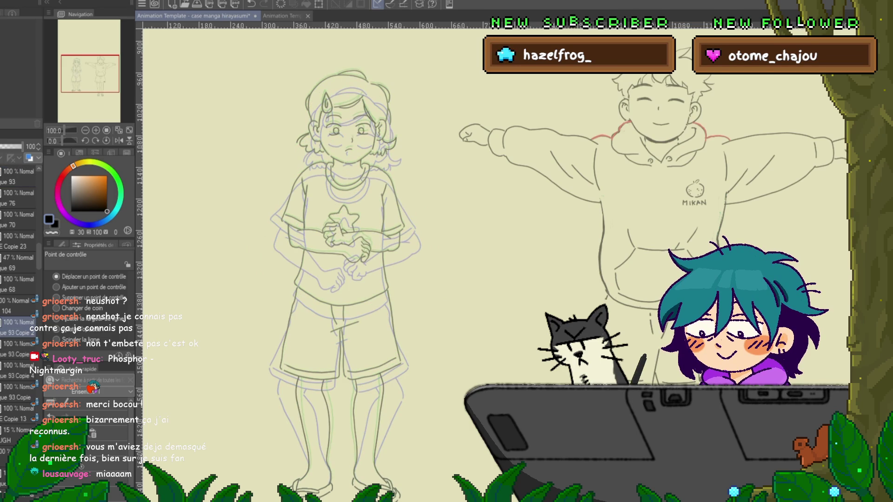
key("ctrl+Right")
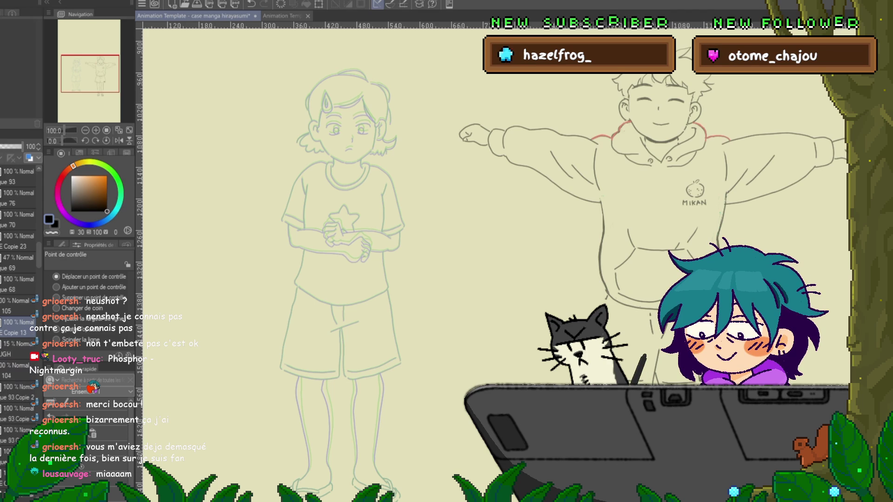
Zoom in on the girl's head and select the inking pen, undoing a test stroke.
scroll(283, 260, "up", 5)
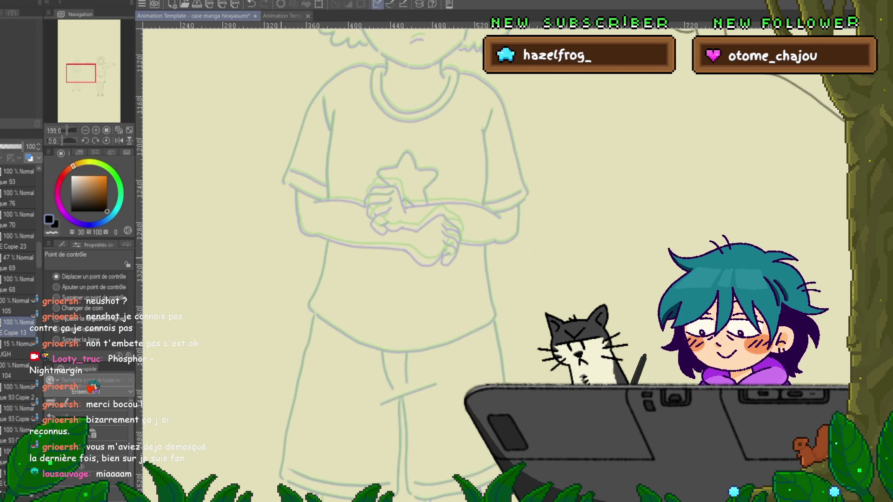
scroll(405, 260, "up", 5)
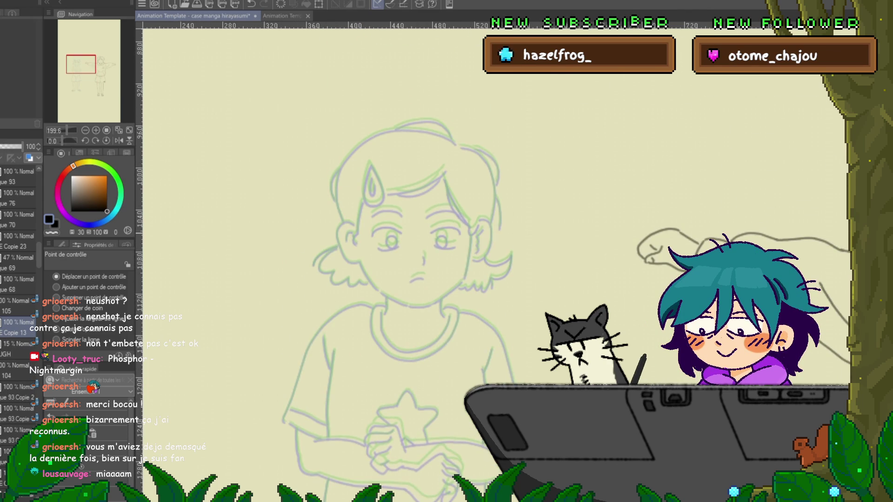
key("p")
mouse_move(534, 244)
left_mouse_down()
mouse_move(554, 234)
mouse_move(575, 257)
left_mouse_up()
key("ctrl+z")
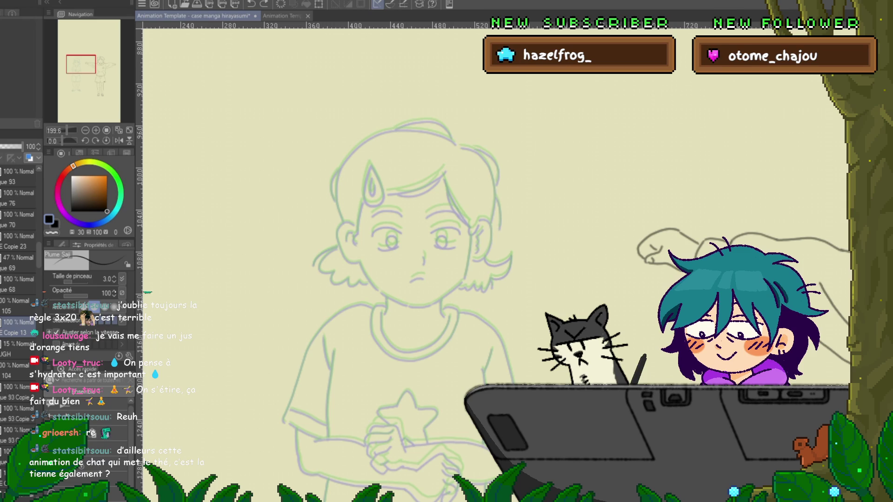
Centre and zoom in on the girl's face, then test the pen and undo the scribble.
mouse_move(377, 279)
left_mouse_down()
mouse_move(330, 205)
mouse_move(363, 249)
mouse_move(367, 283)
left_mouse_up()
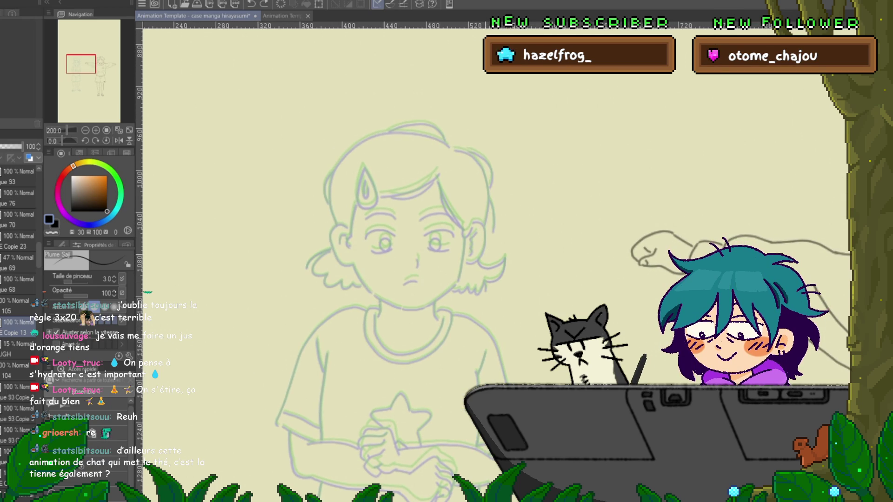
scroll(484, 246, "up", 2)
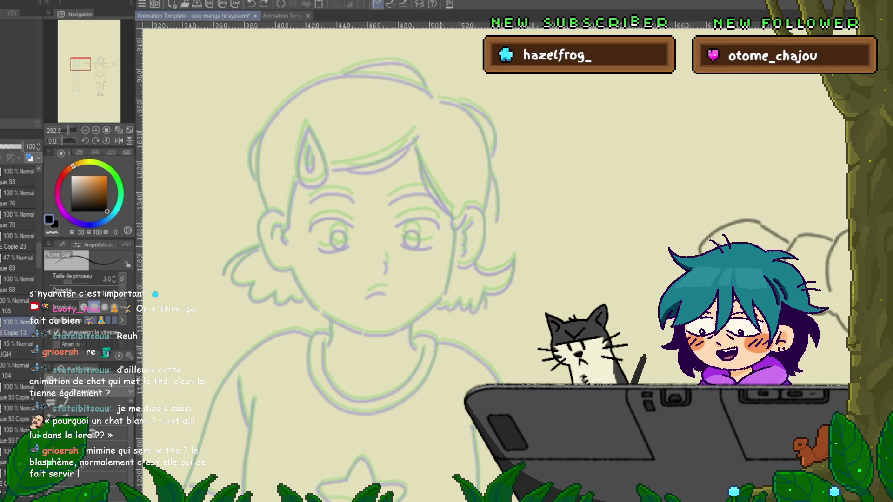
mouse_move(539, 156)
left_mouse_down()
mouse_move(535, 198)
mouse_move(565, 228)
left_mouse_up()
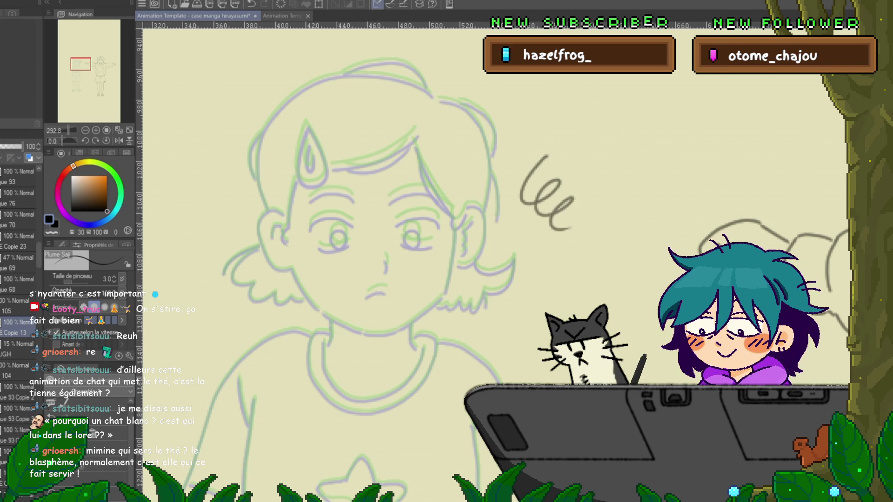
key("ctrl+z")
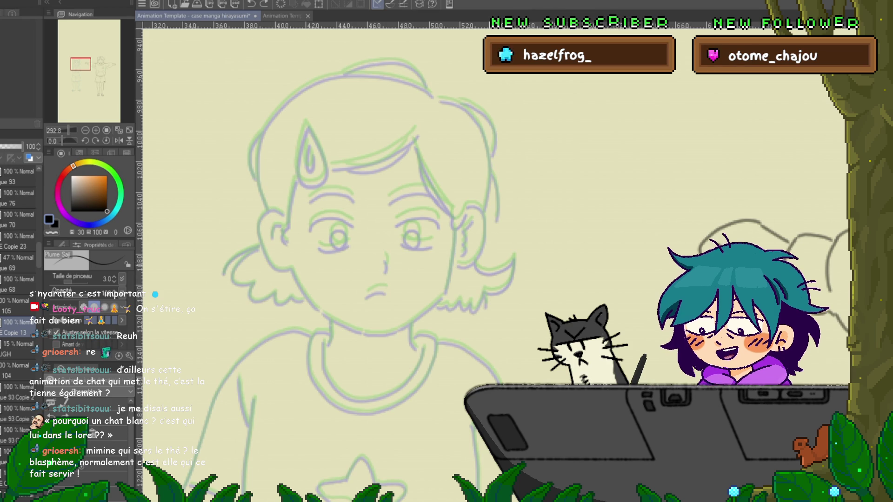
Test the pen beside the face, undo the test scribbles, and re-centre the view on the face.
mouse_move(513, 235)
left_mouse_down()
mouse_move(541, 230)
mouse_move(562, 250)
left_mouse_up()
key("ctrl+z")
mouse_move(545, 206)
left_mouse_down()
mouse_move(538, 244)
mouse_move(592, 273)
mouse_move(525, 240)
mouse_move(588, 275)
left_mouse_up()
key("ctrl+z")
key("ctrl+z")
scroll(363, 261, "up", 2)
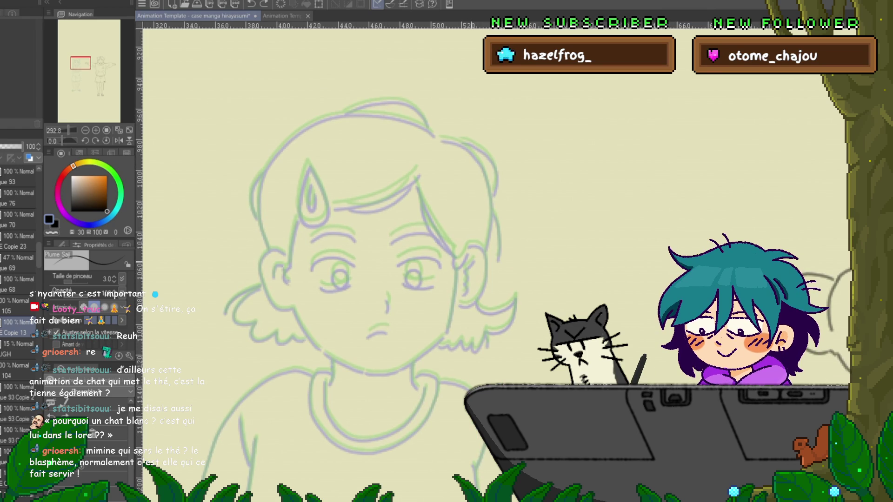
left_click_drag(363, 261, 375, 297)
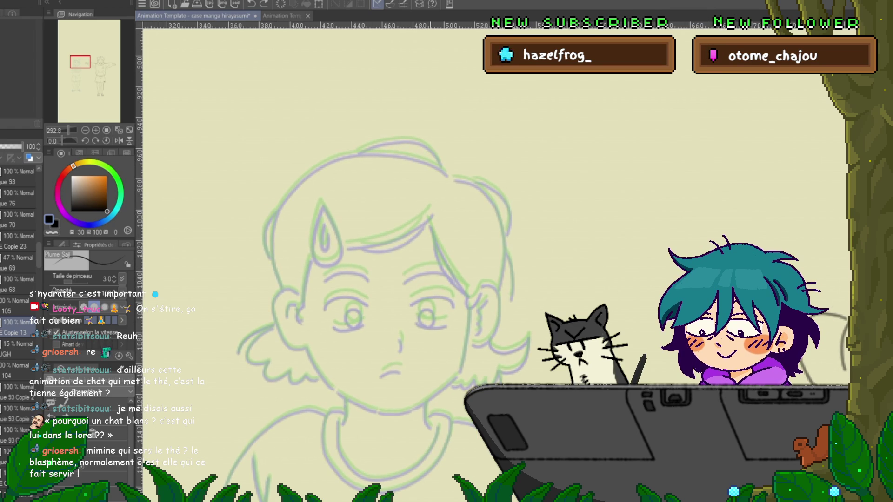
Flip between neighbouring animation frames to compare drawings, then return to the frame being traced.
left_click(18, 386)
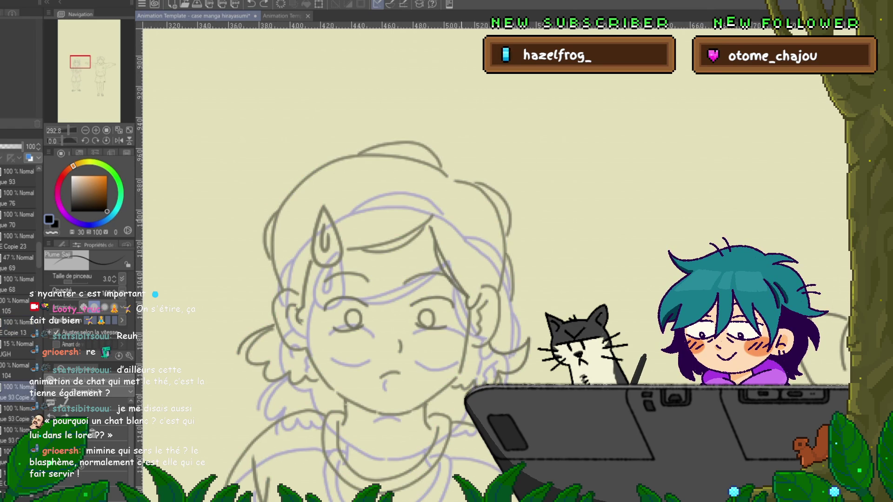
left_click(19, 321)
left_click(19, 343)
left_click(19, 322)
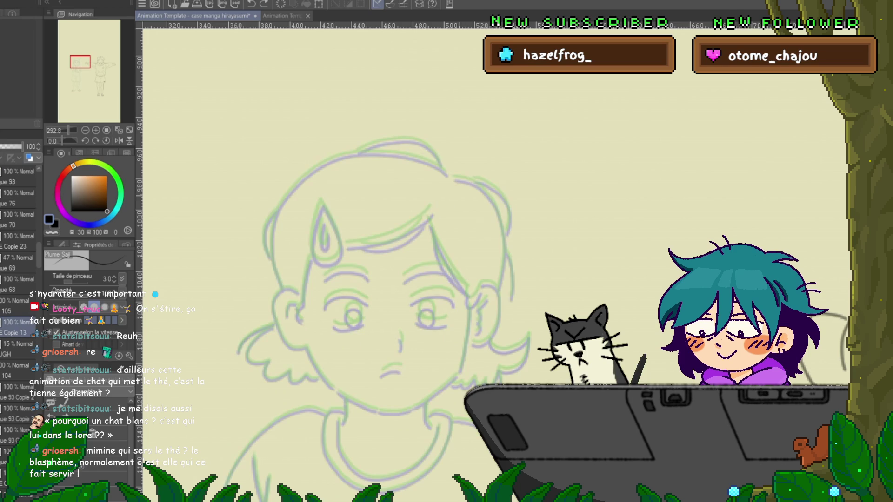
Draw the fringe line across the forehead, redo it, and extend it down-left.
left_click_drag(428, 212, 346, 243)
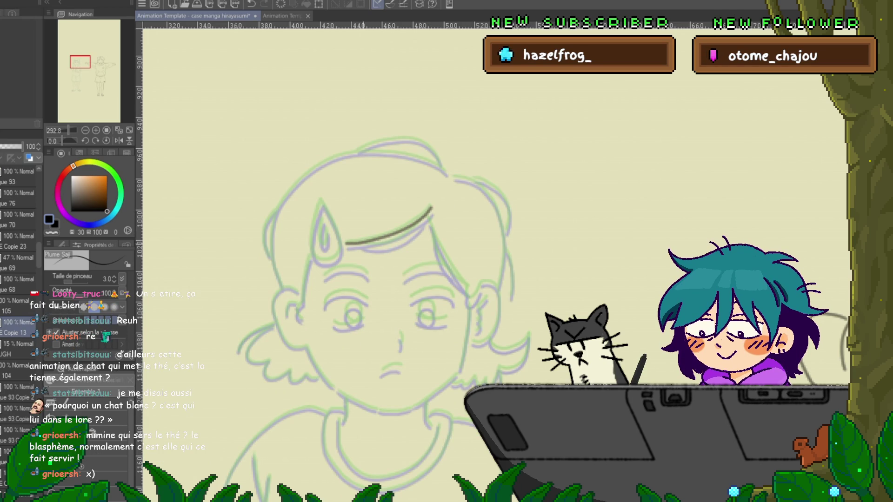
left_click_drag(400, 240, 360, 246)
key("ctrl+z")
key("ctrl+z")
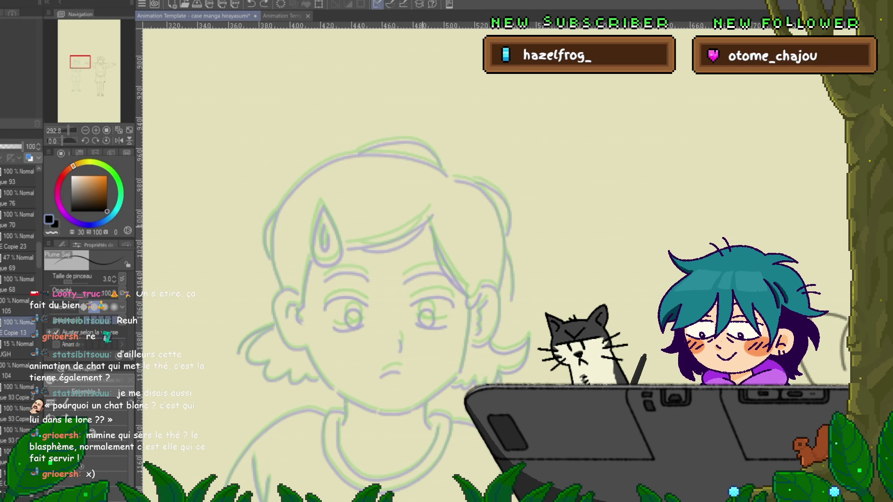
mouse_move(424, 214)
left_mouse_down()
mouse_move(403, 239)
mouse_move(357, 242)
left_mouse_up()
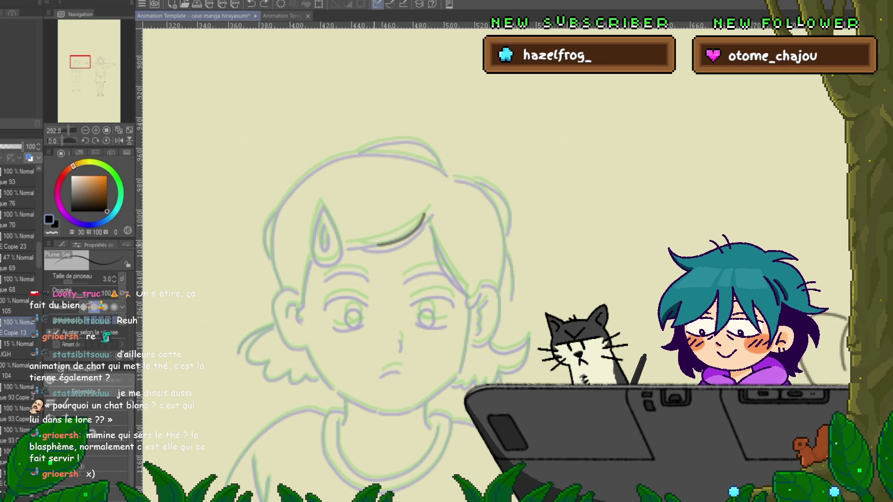
left_click_drag(430, 208, 385, 235)
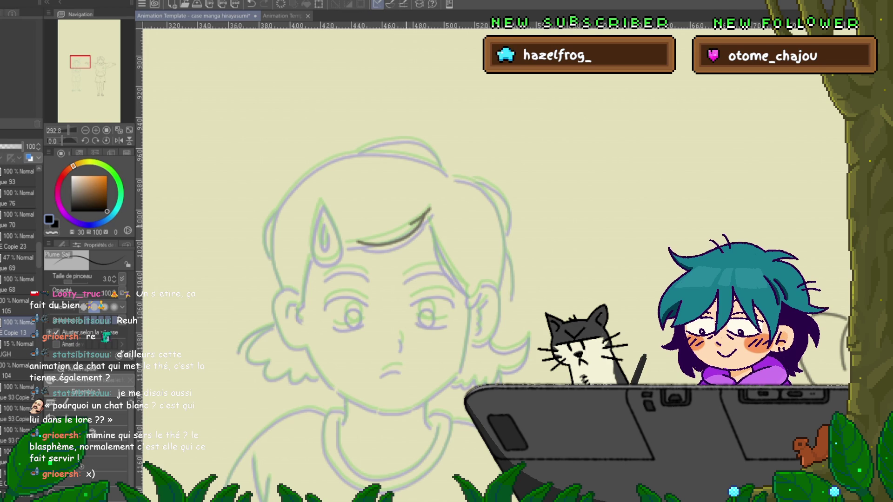
left_click_drag(430, 208, 346, 243)
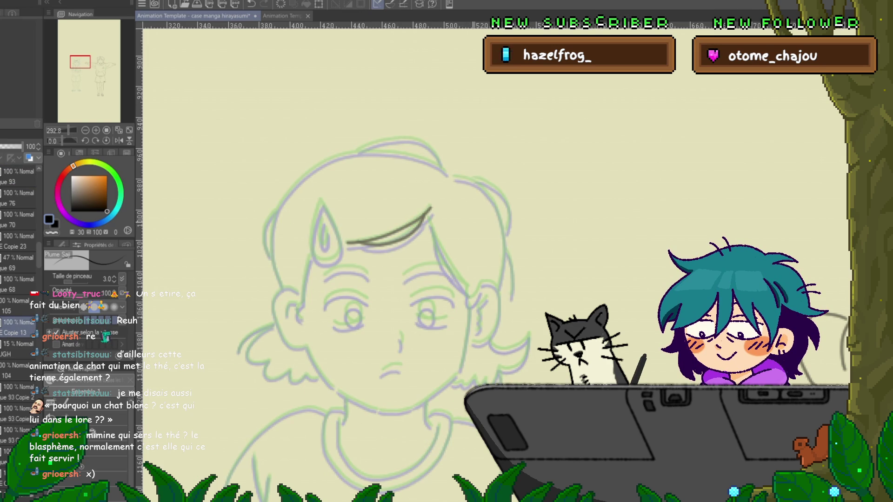
Check against the neighbouring frame, then redraw a shorter hair stroke on the forehead.
key("Left")
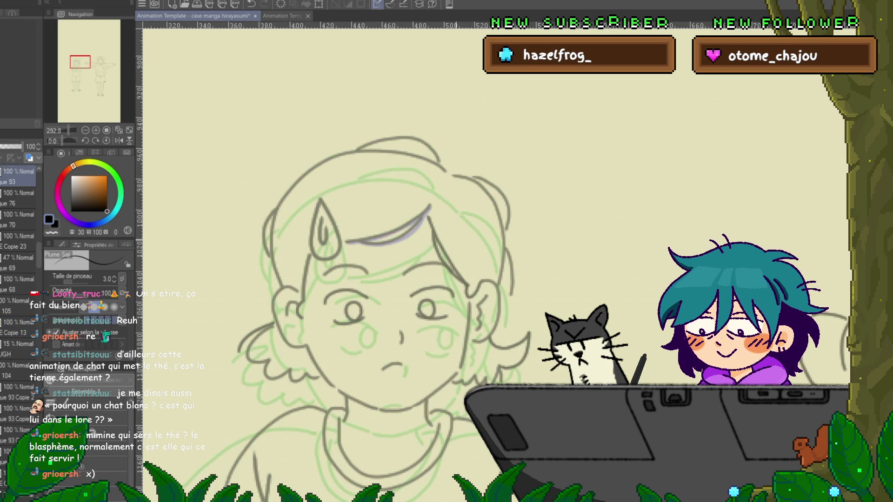
key("Right")
key("ctrl+z")
key("ctrl+z")
mouse_move(433, 215)
left_mouse_down()
mouse_move(387, 241)
mouse_move(410, 241)
left_mouse_up()
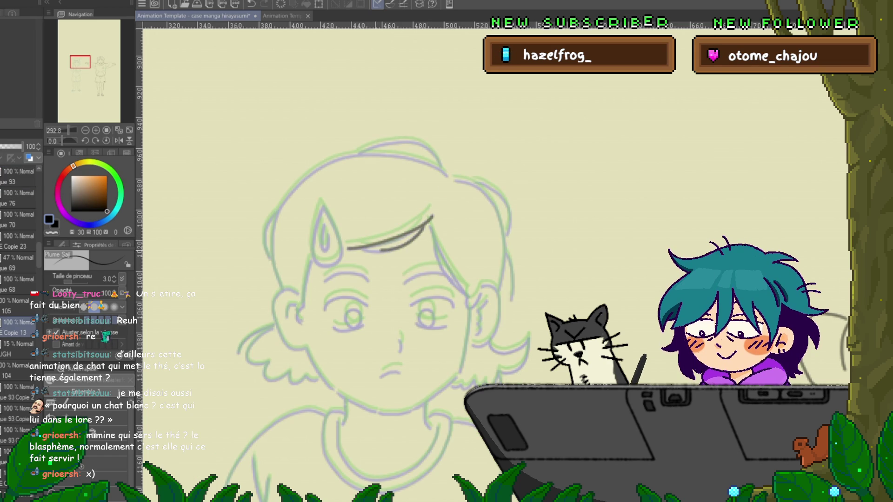
left_click_drag(372, 279, 346, 253)
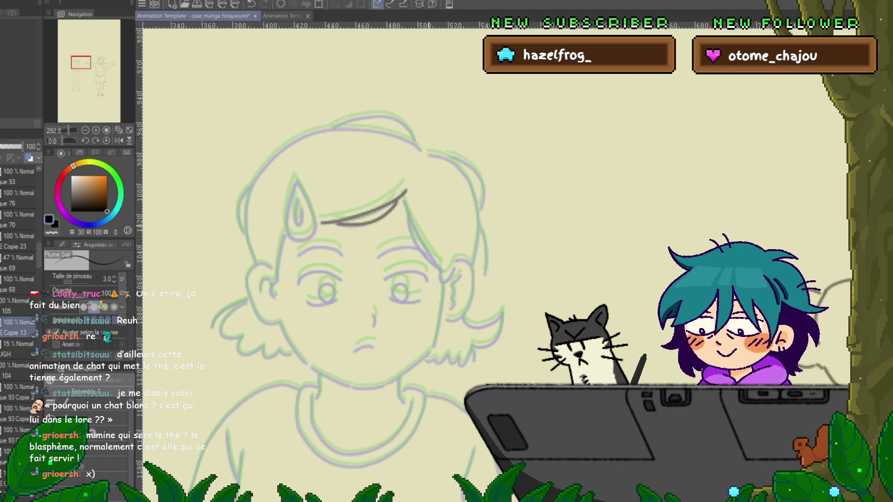
key("ctrl+z")
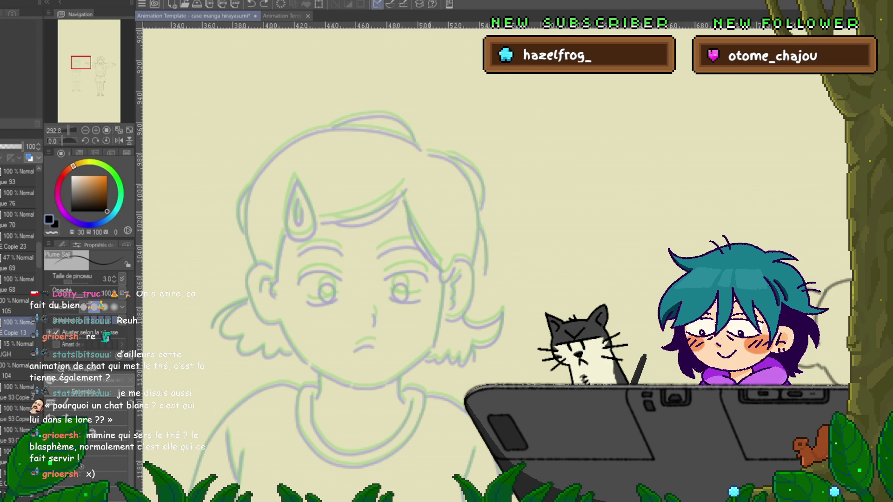
mouse_move(404, 180)
left_mouse_down()
mouse_move(377, 201)
mouse_move(321, 216)
left_mouse_up()
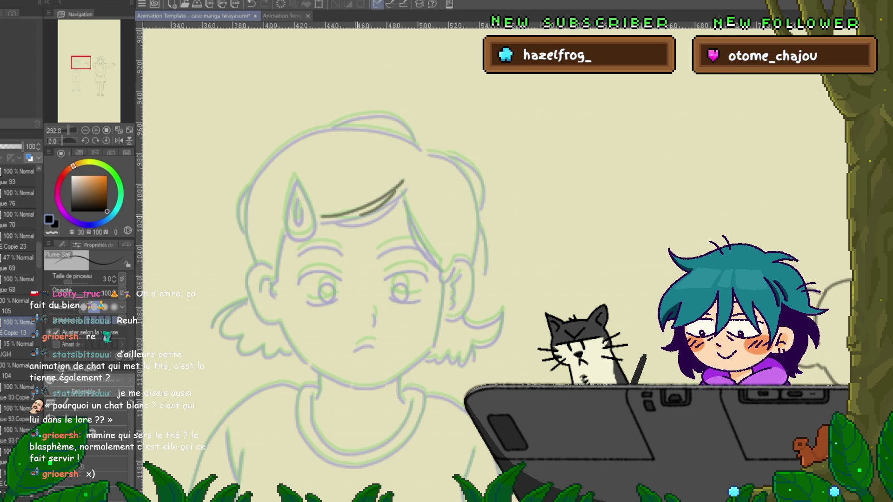
Draw and reinforce a hair strand falling from the bang tip, flipping frames to check it.
scroll(342, 279, "down", 1)
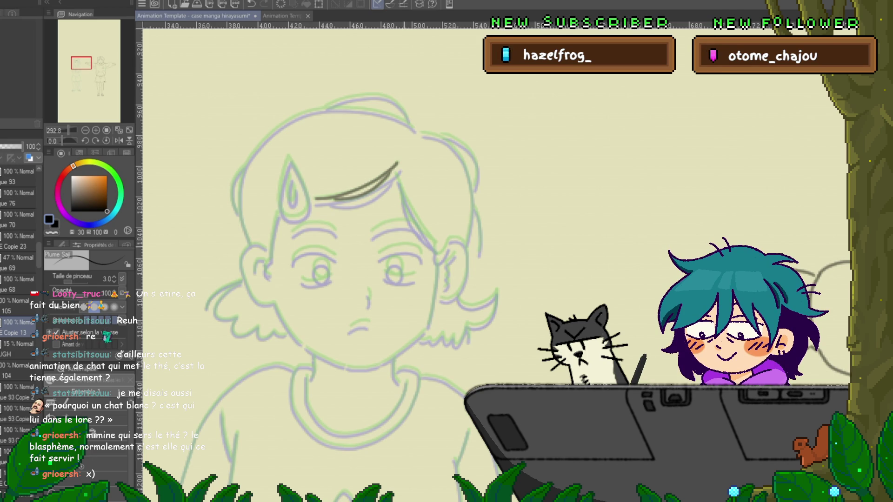
left_click_drag(397, 172, 432, 237)
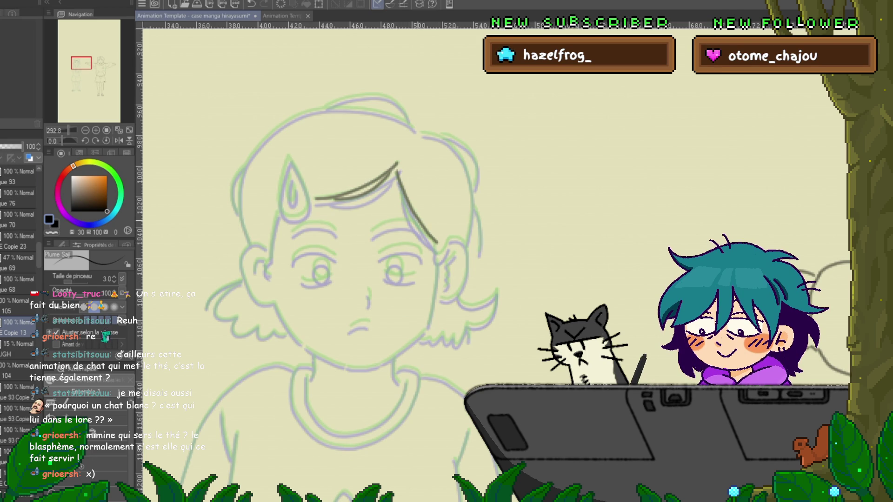
key("ctrl+Left")
key("ctrl+Right")
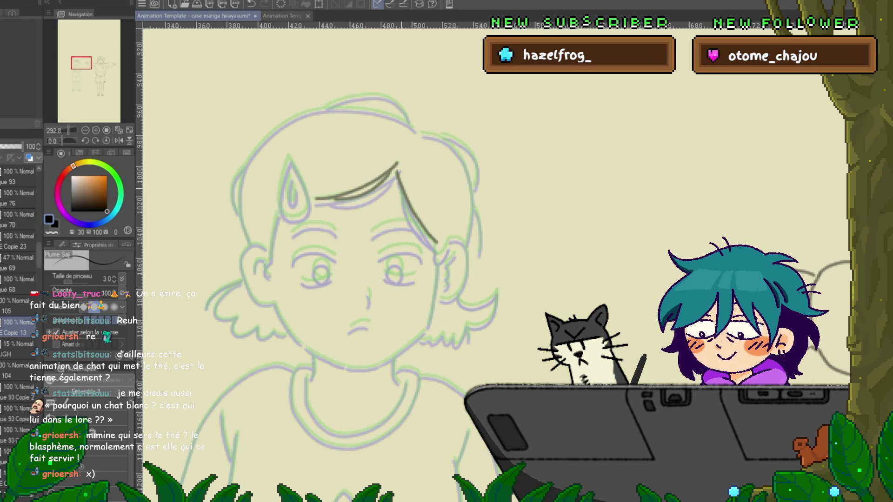
left_click_drag(399, 179, 406, 211)
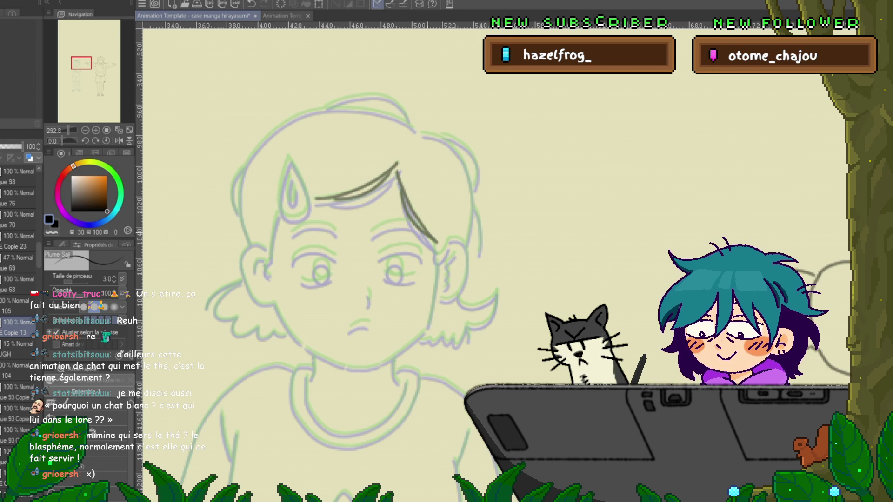
key("ctrl+Left")
key("ctrl+Right")
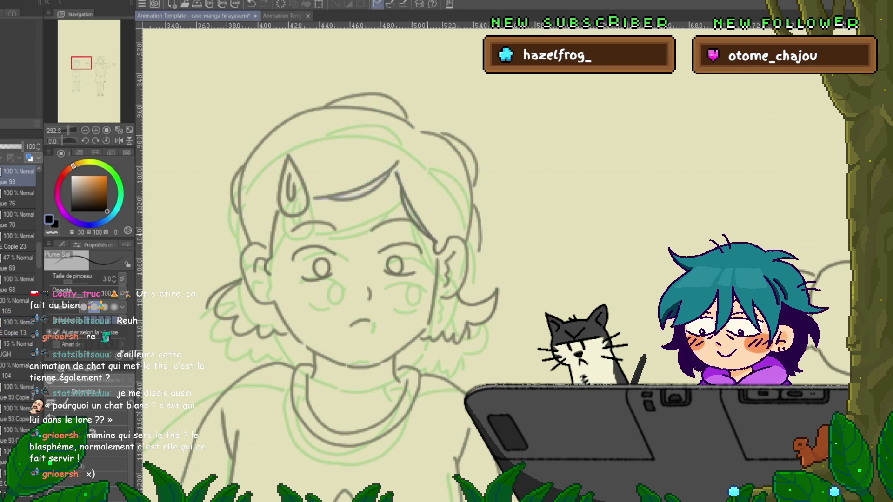
key("ctrl+Left")
key("ctrl+Right")
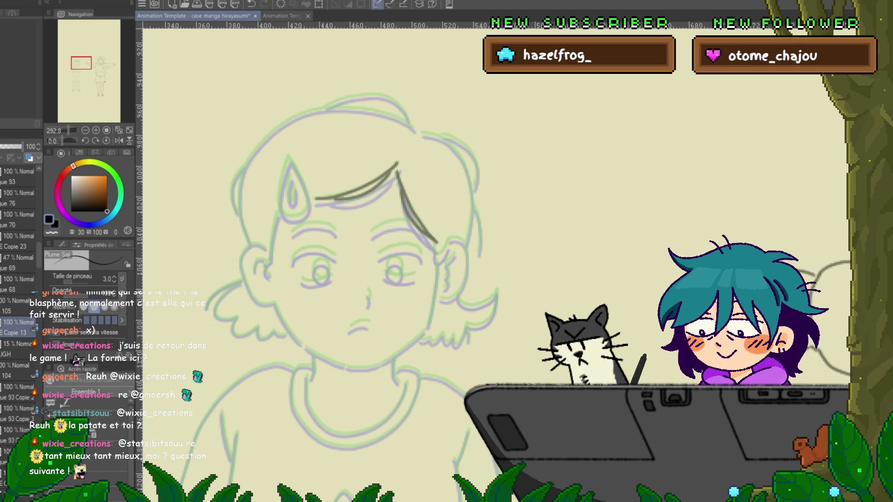
key("ctrl+period")
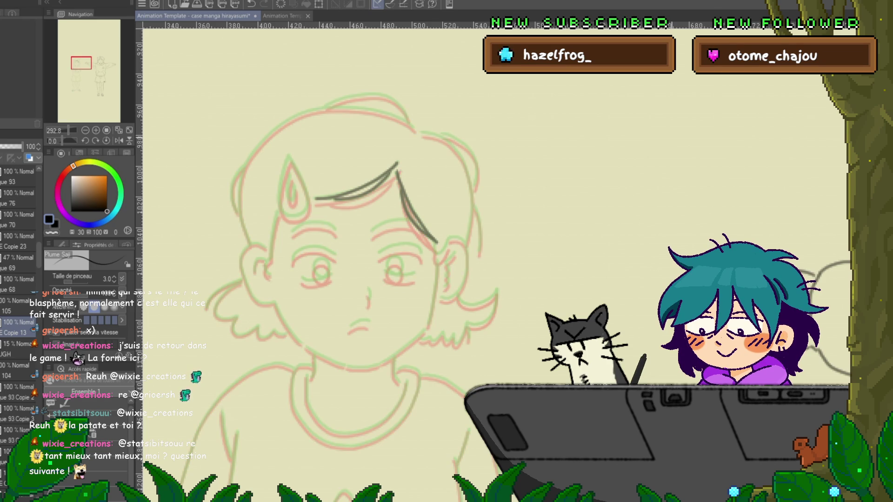
key("ctrl+period")
key("ctrl+period")
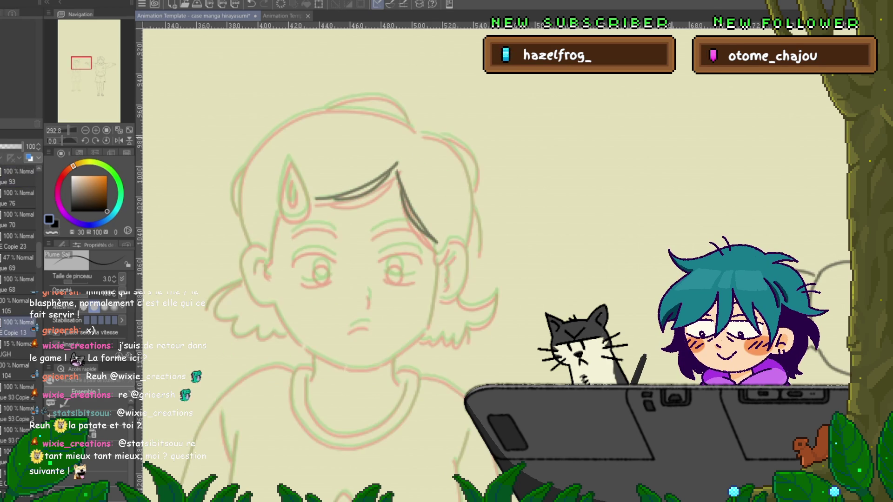
key("ctrl+period")
key("ctrl+period")
key("ctrl+period")
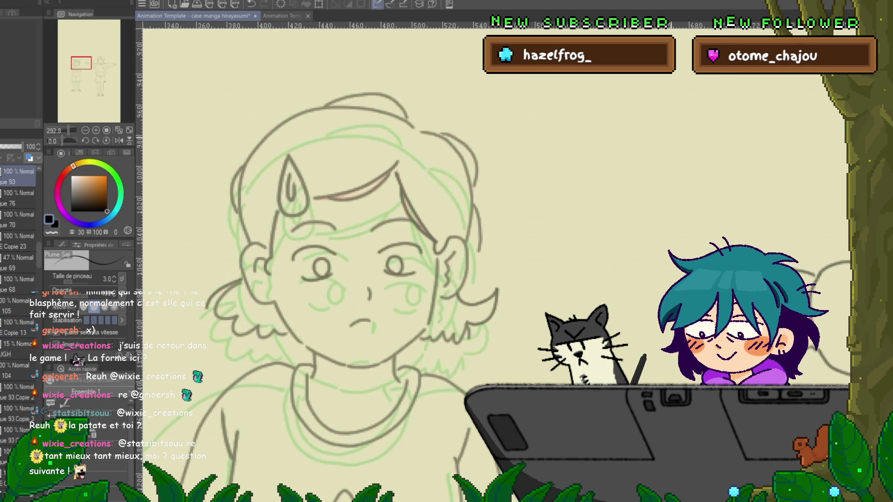
key("ctrl+period")
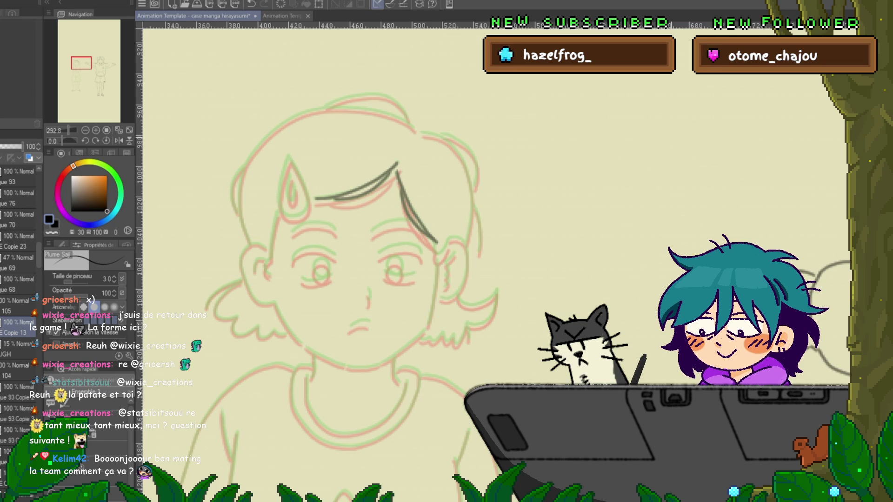
key("ctrl+period")
key("ctrl+period")
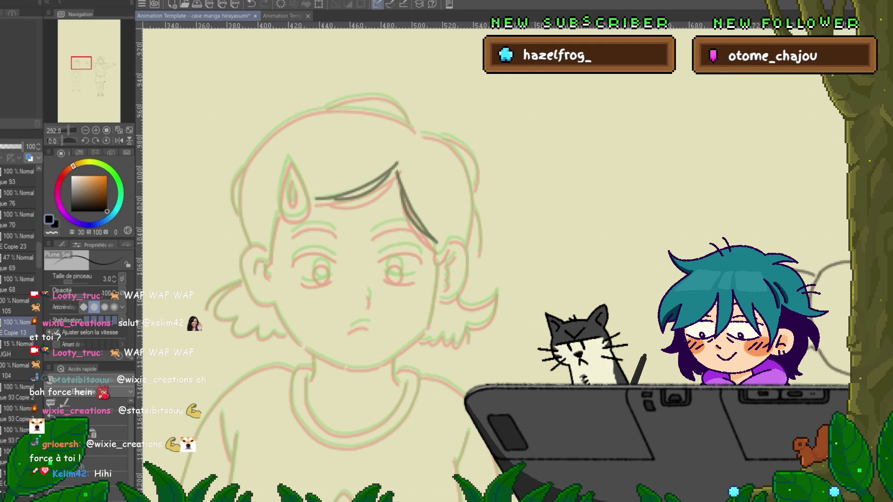
mouse_move(448, 197)
left_mouse_down()
mouse_move(449, 222)
mouse_move(467, 235)
left_mouse_up()
Undo the stray test stroke, nudge the view, and step to the next animation frame with Ctrl+Right.
key("ctrl+z")
left_click_drag(325, 232, 316, 219)
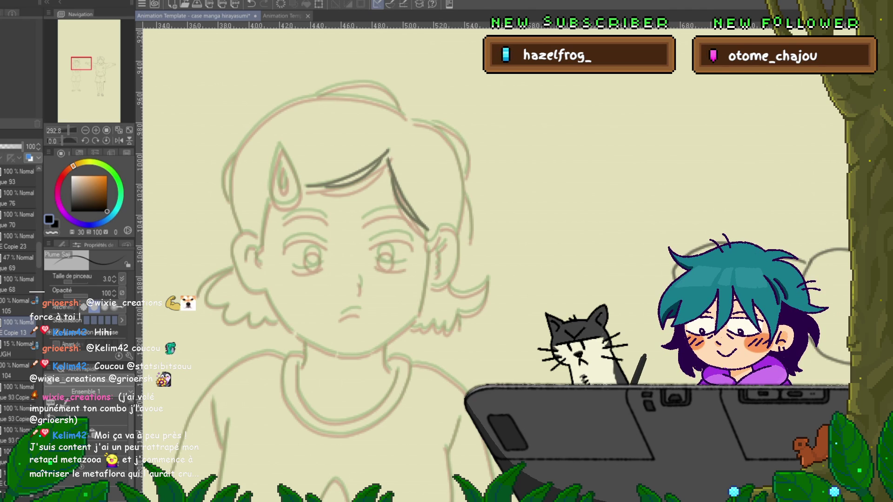
key("ctrl+Right")
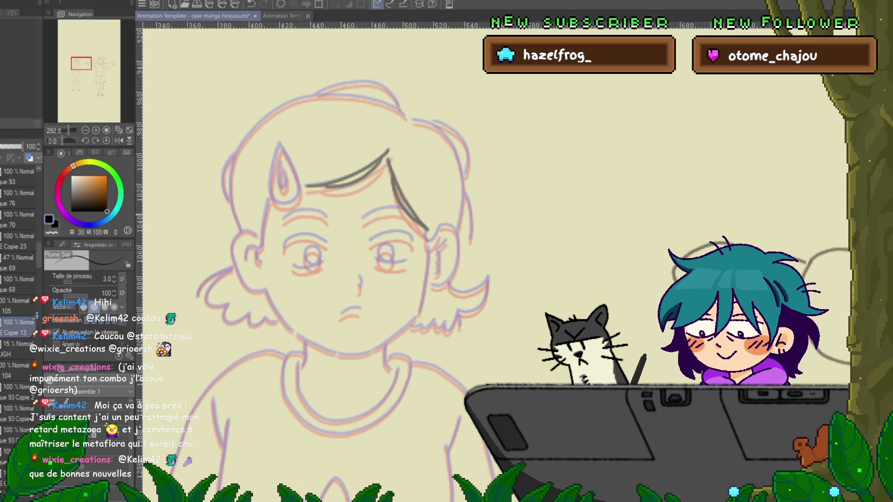
Ink the hair strand hook, the line below the ear and the jaw line.
left_click_drag(508, 191, 553, 242)
key("ctrl+z")
mouse_move(426, 229)
left_mouse_down()
mouse_move(434, 239)
mouse_move(457, 239)
mouse_move(447, 281)
left_mouse_up()
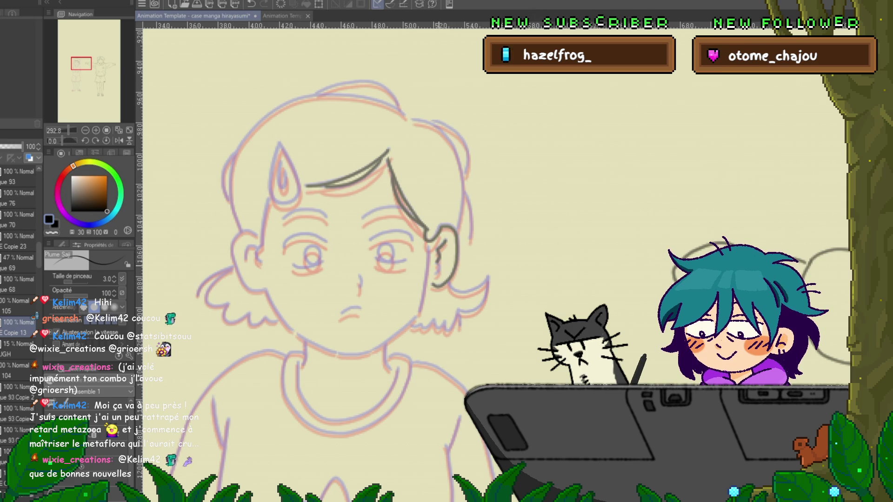
left_click_drag(427, 246, 420, 309)
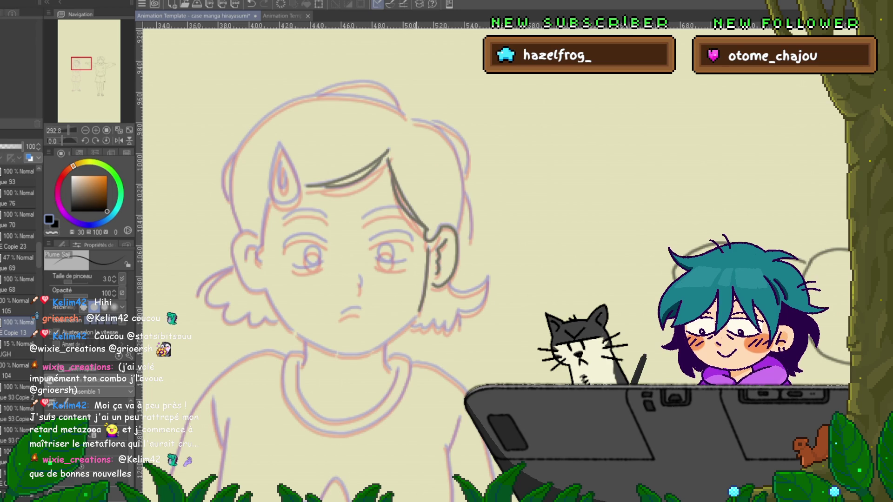
key("ctrl+z")
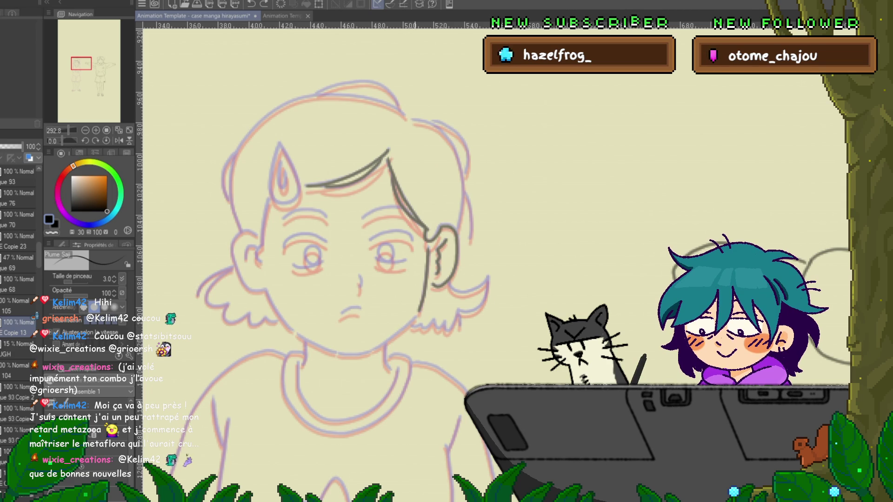
mouse_move(417, 315)
left_mouse_down()
mouse_move(380, 345)
mouse_move(339, 355)
left_mouse_up()
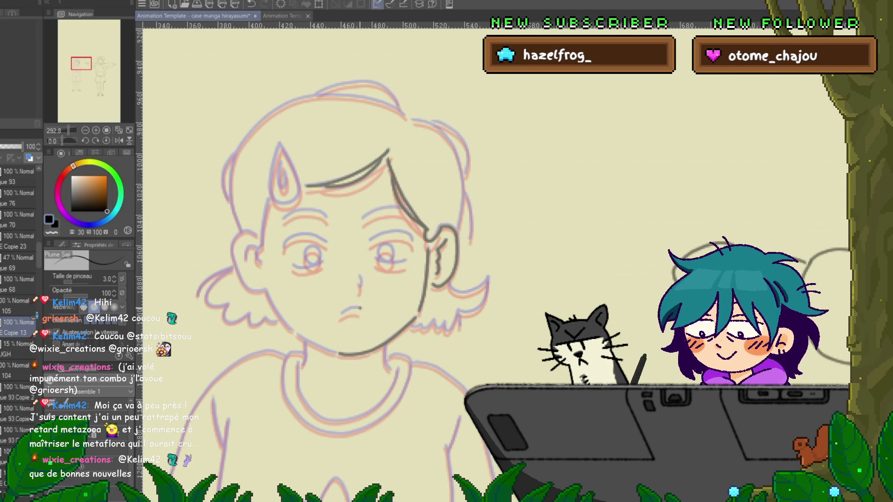
Ink the mouth, retry the right eyelid, and add the hair strands left of the face.
left_click_drag(354, 307, 362, 310)
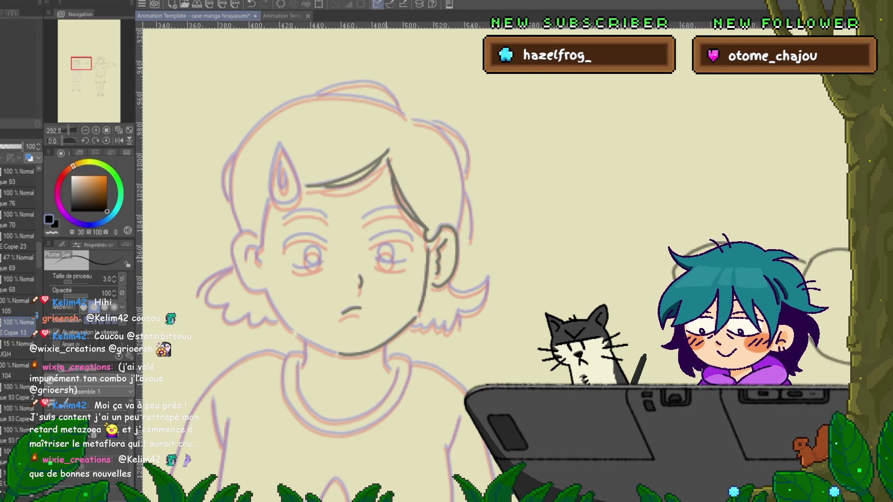
mouse_move(376, 260)
left_mouse_down()
mouse_move(404, 262)
mouse_move(380, 259)
left_mouse_up()
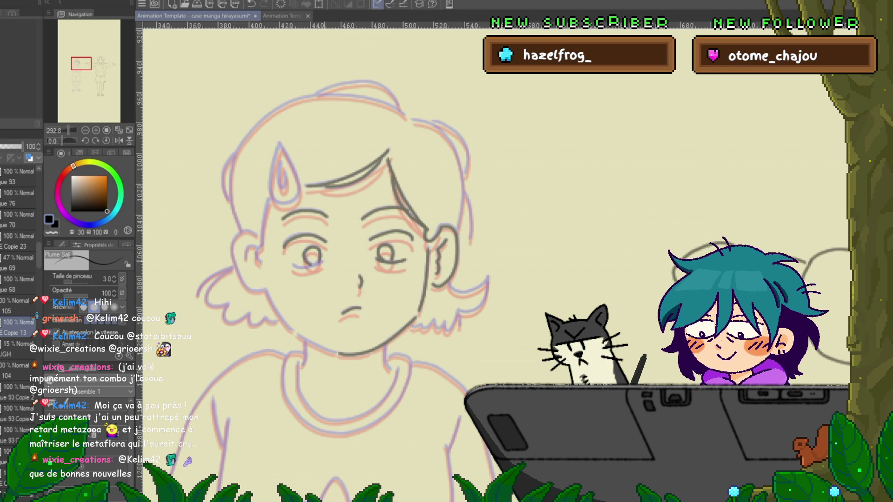
key("ctrl+z")
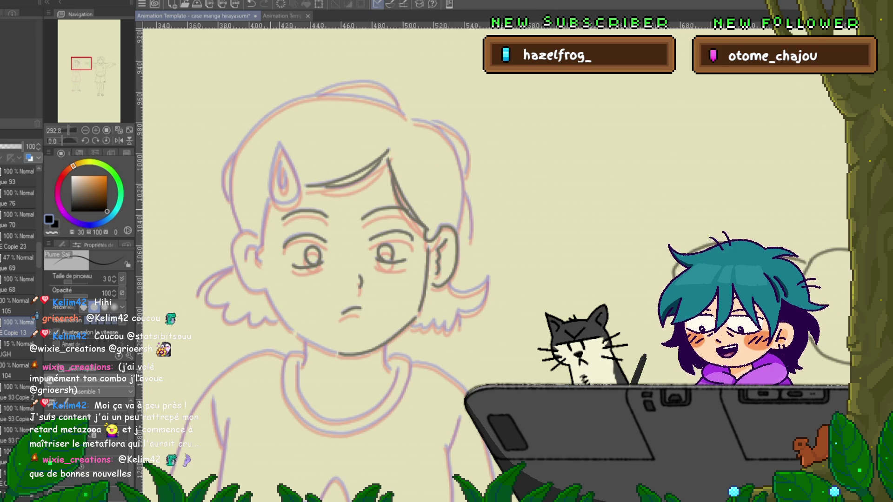
left_click_drag(269, 200, 263, 219)
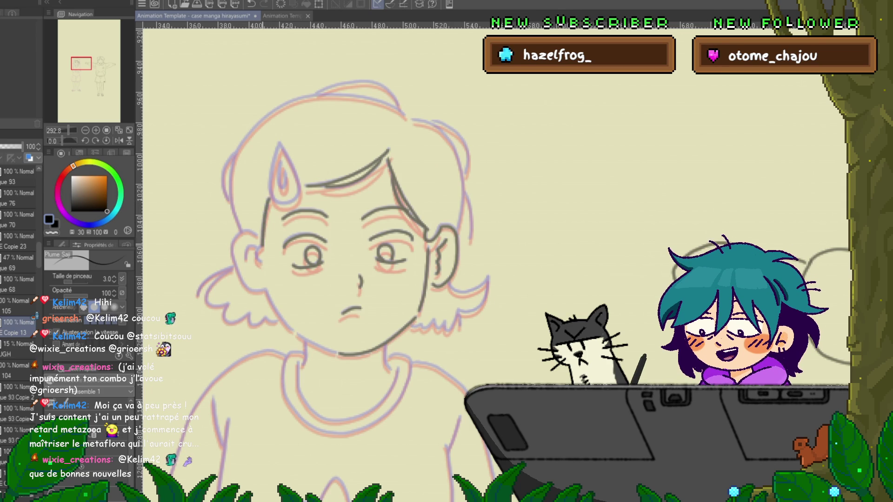
left_click_drag(259, 249, 256, 258)
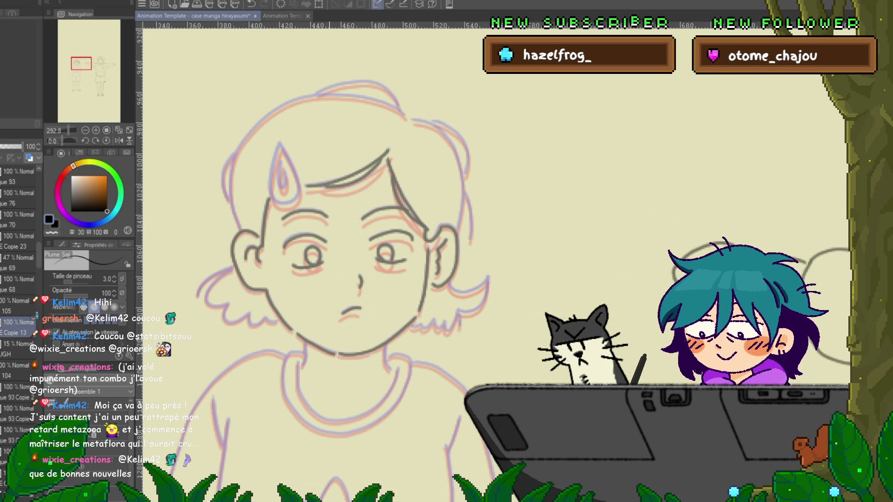
key("ctrl+z")
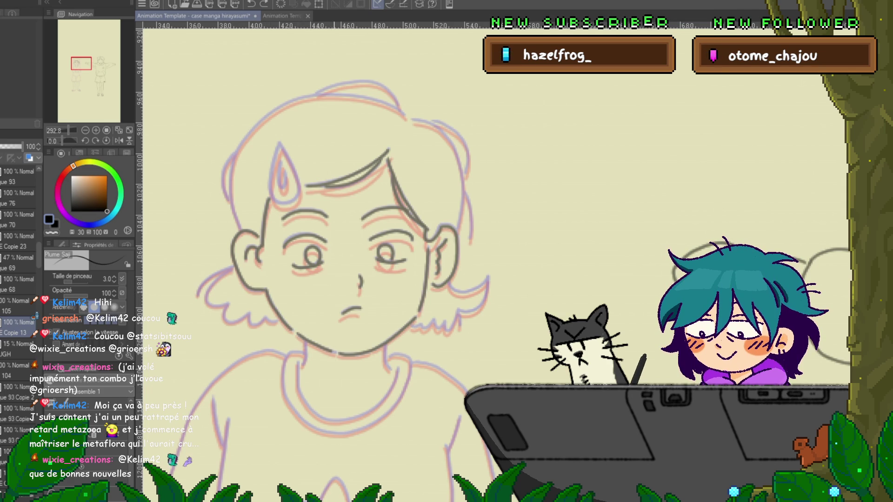
scroll(325, 279, "up", 2)
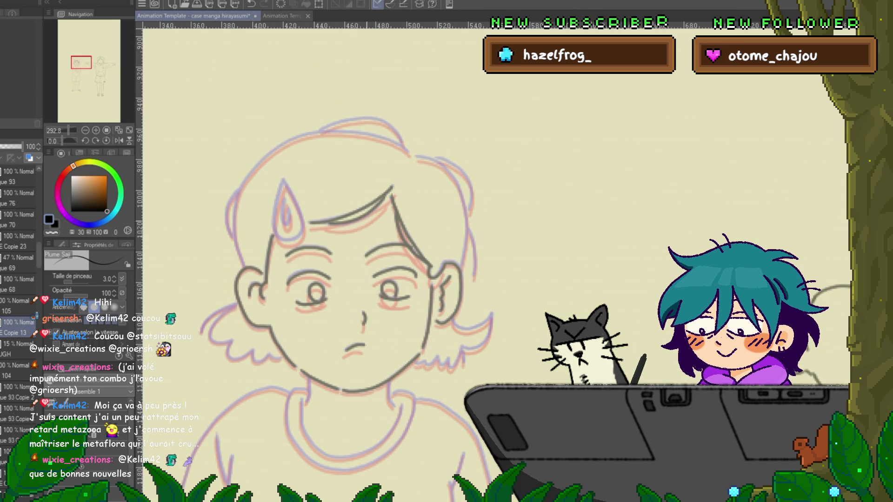
Ink the edge of the sweat drop, then pan the view toward the top of the head.
left_click_drag(283, 179, 272, 225)
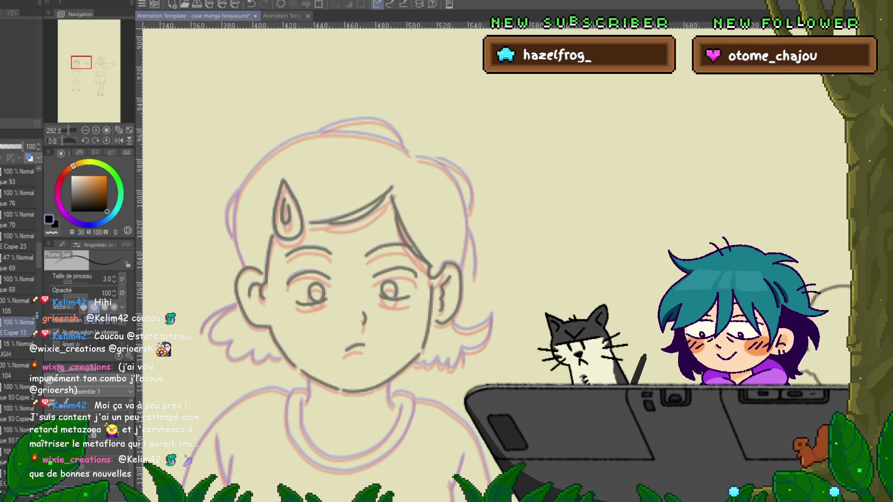
left_click_drag(317, 293, 354, 274)
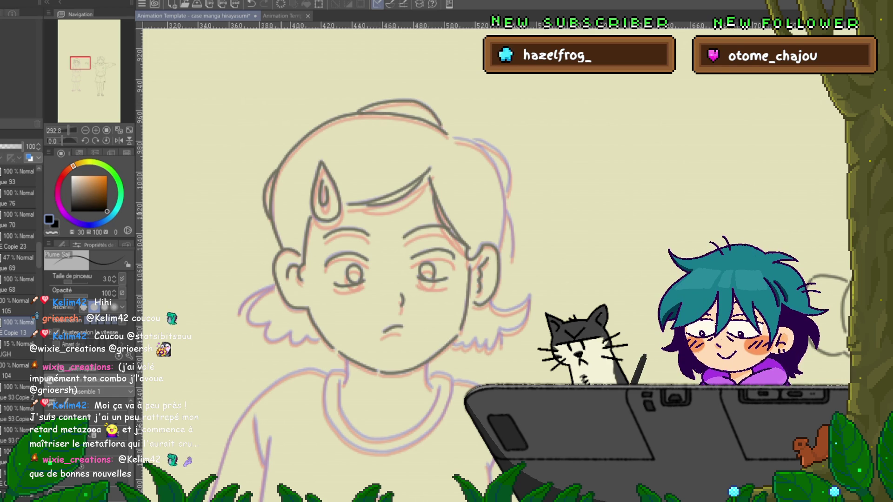
scroll(351, 268, "down", 3)
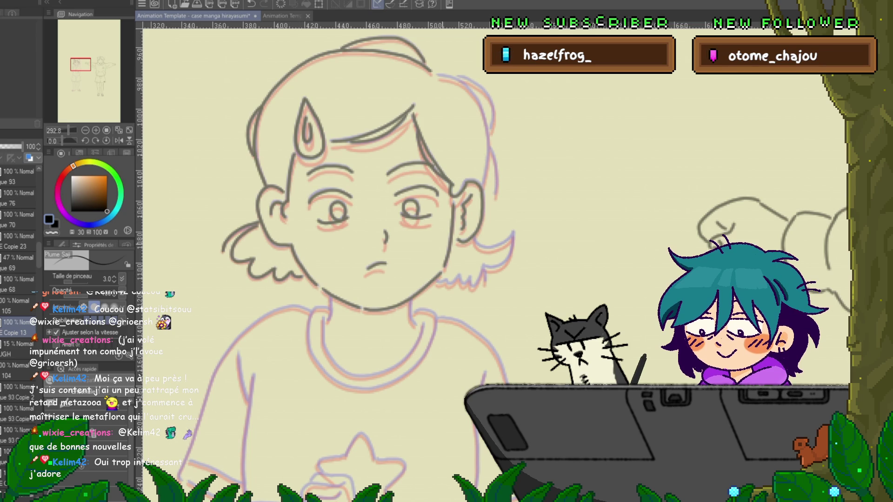
Pan to the right-side hair, undo a faint stray stroke, and preview a neighbouring frame.
left_click_drag(385, 235, 332, 261)
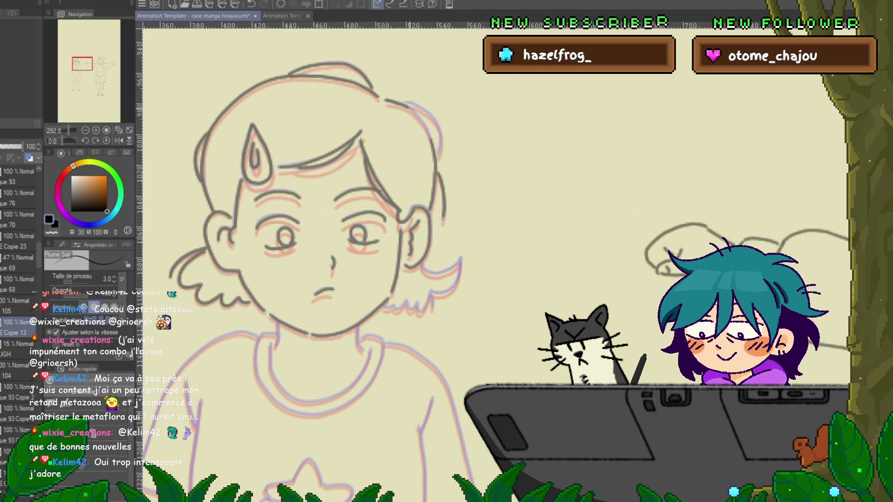
key("ctrl+z")
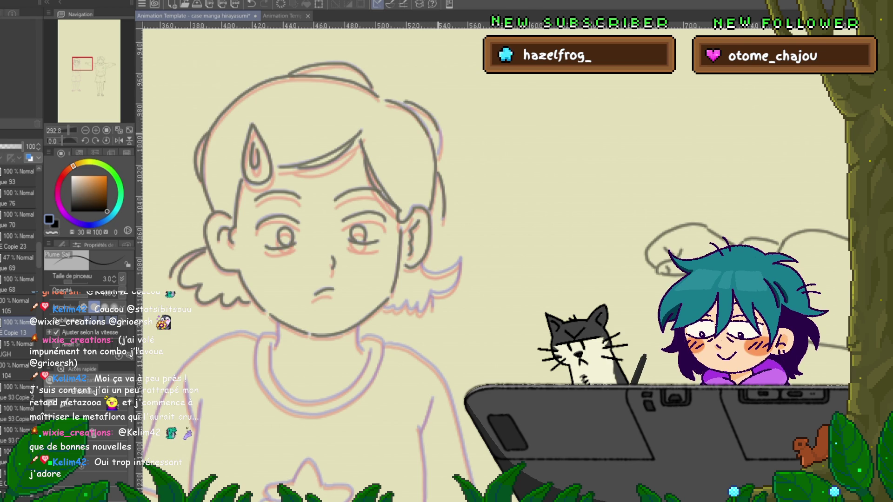
left_click_drag(325, 279, 315, 207)
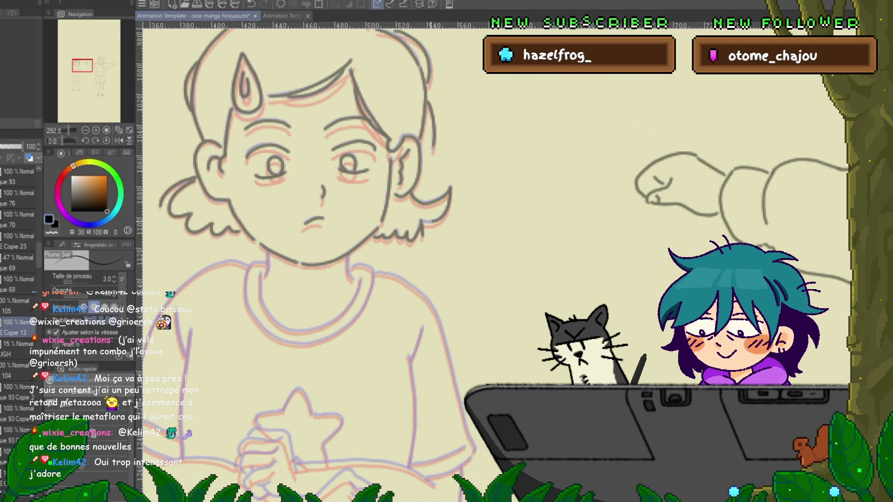
left_click(19, 386)
Compare neighbouring frames, then pan down to the shirt and ink the collar's left edge.
left_click(19, 322)
left_click(19, 387)
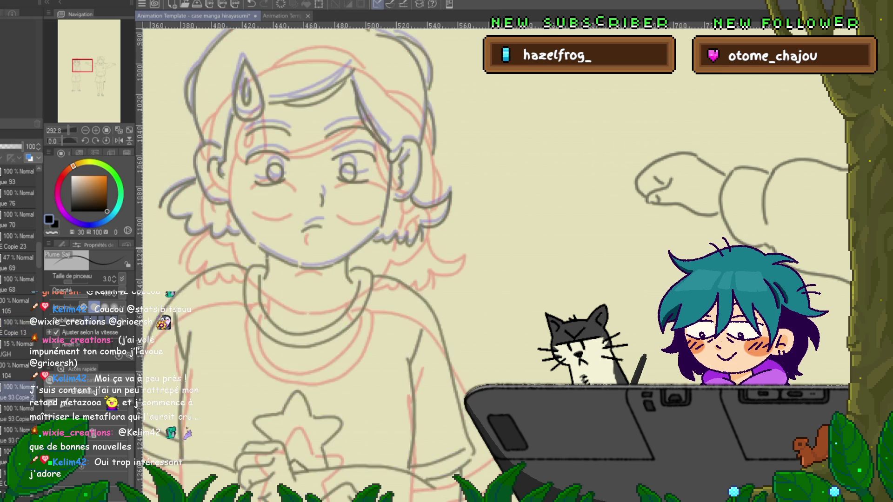
left_click(19, 322)
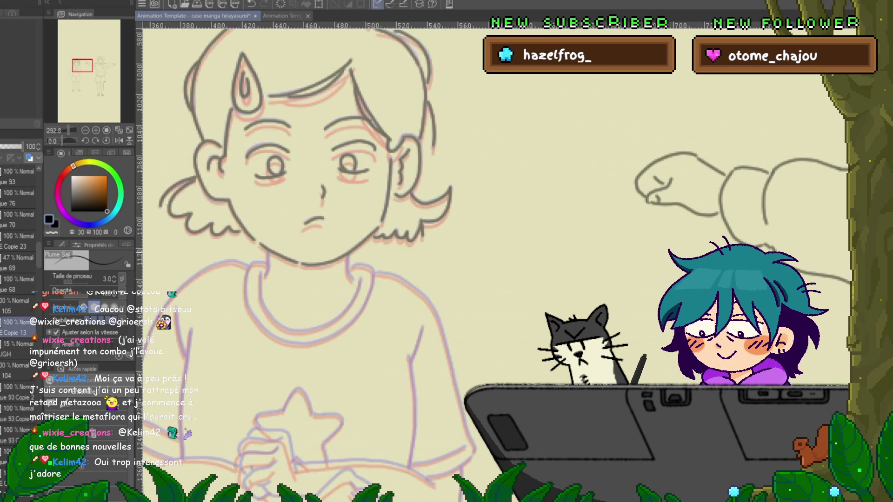
mouse_move(325, 232)
left_mouse_down()
mouse_move(339, 203)
mouse_move(410, 186)
left_mouse_up()
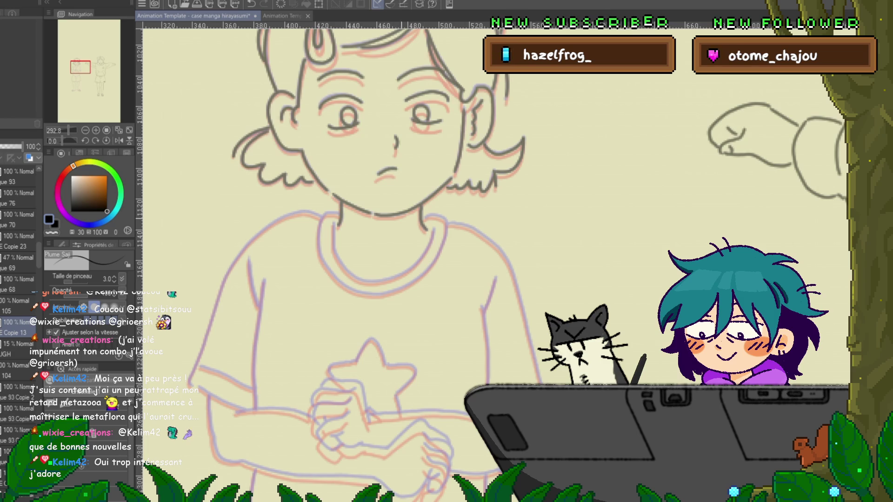
mouse_move(321, 219)
left_mouse_down()
mouse_move(316, 241)
mouse_move(349, 286)
mouse_move(403, 288)
left_mouse_up()
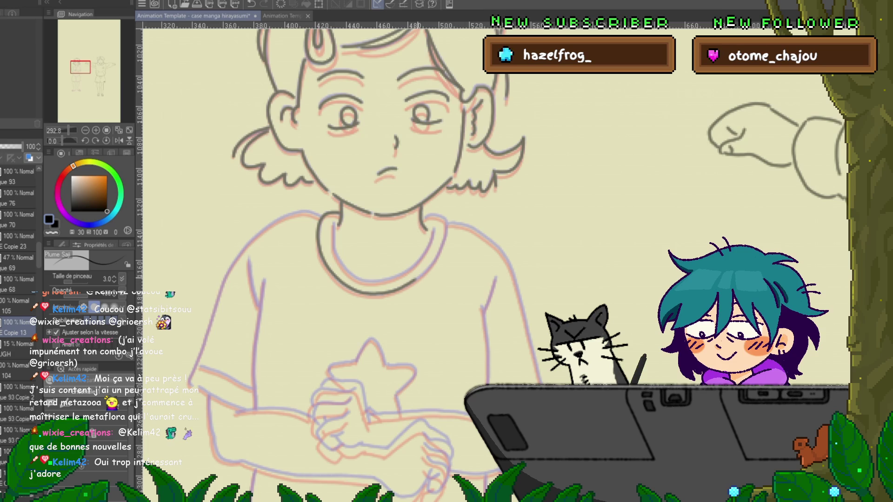